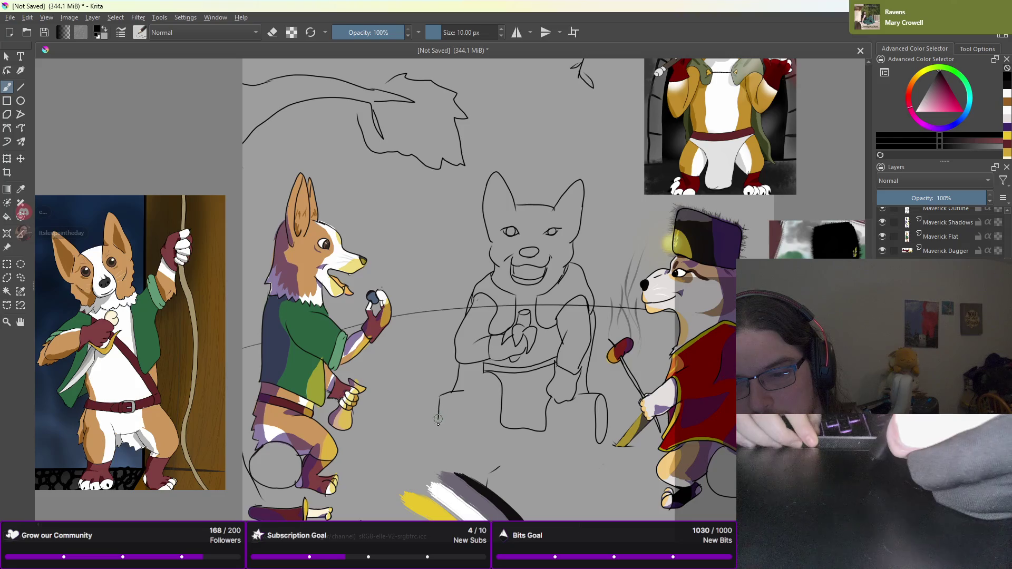
Sketch the corgi's left leg line down to the foot, the thigh curve and a short foot stroke
{"action": "left_click_drag", "start_coordinate": [441, 433], "coordinate": [446, 437]}
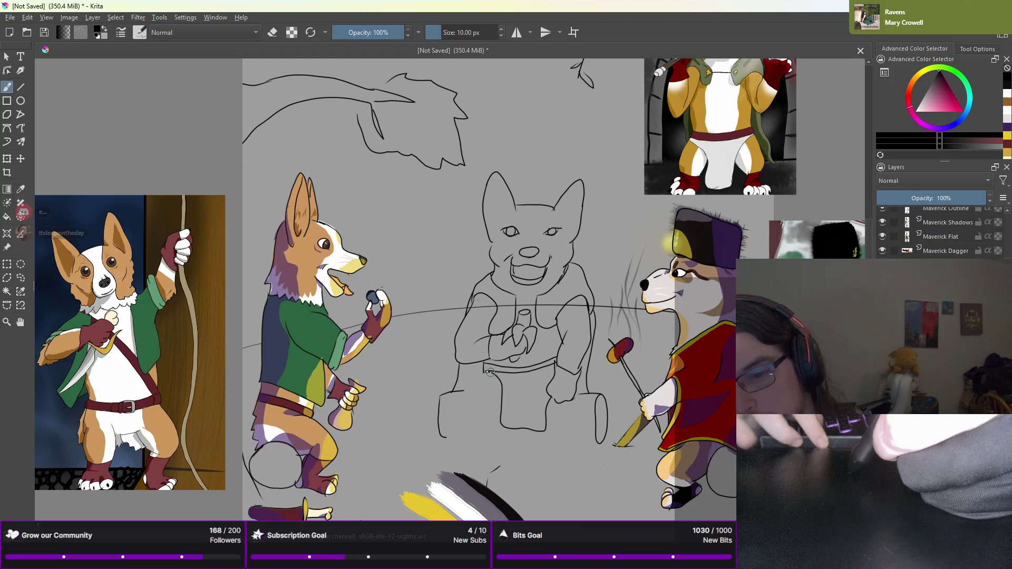
{"action": "left_click_drag", "start_coordinate": [489, 373], "coordinate": [465, 395]}
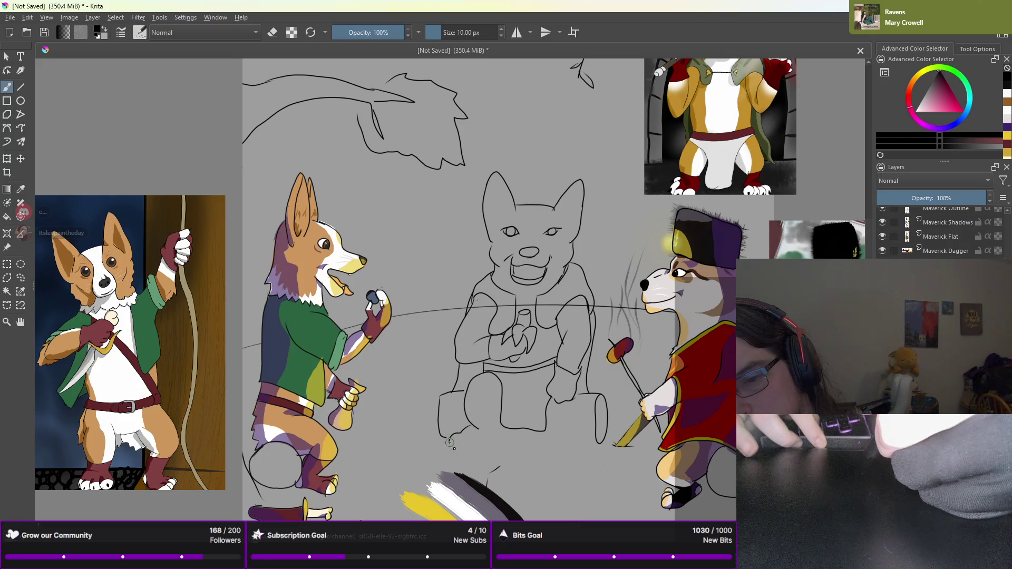
{"action": "left_click_drag", "start_coordinate": [450, 436], "coordinate": [456, 452]}
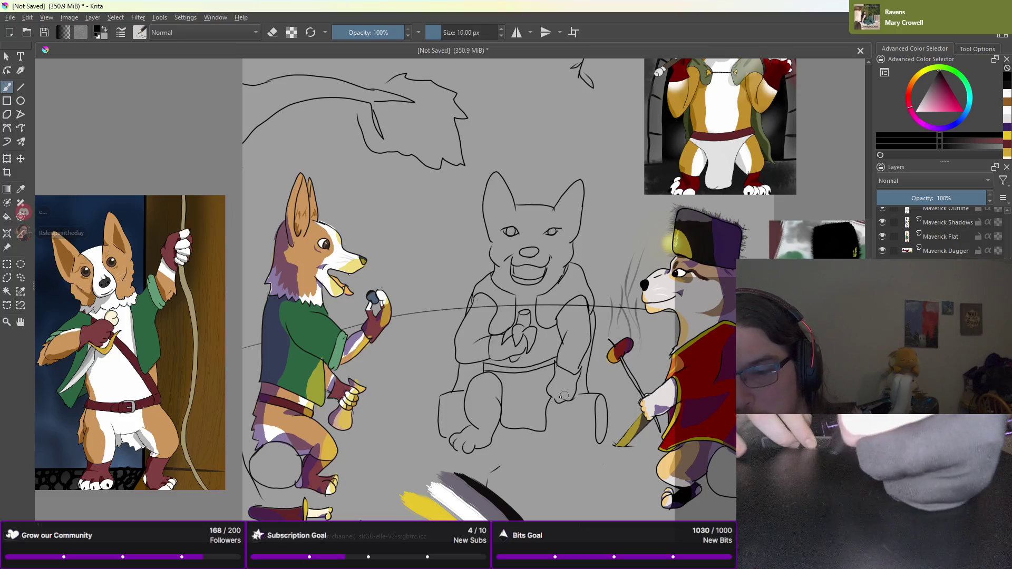
Toggle the brush into eraser mode, then switch back to the pencil preset from the quick palette
{"action": "right_click", "coordinate": [563, 396]}
{"action": "right_click", "coordinate": [585, 390]}
{"action": "key", "text": "e"}
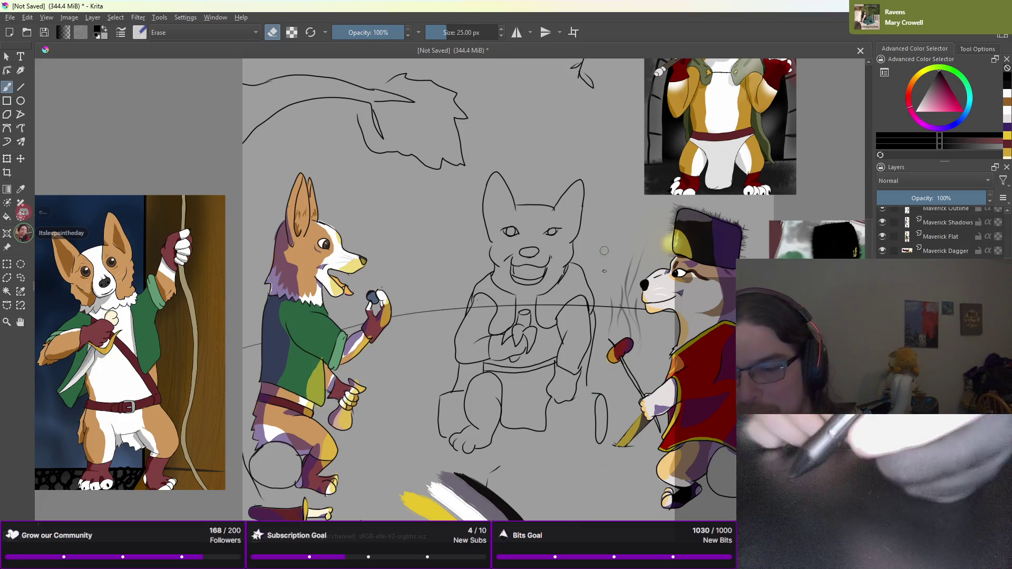
{"action": "right_click", "coordinate": [589, 390]}
{"action": "left_click", "coordinate": [648, 337]}
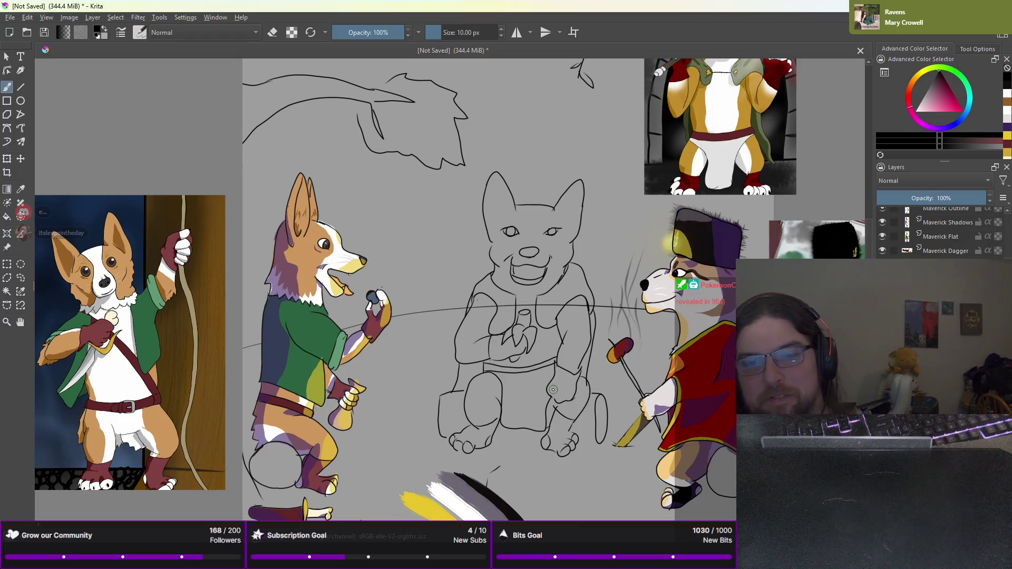
Zoom out after drawing the remaining lower-leg and back-paw lines
{"action": "scroll", "coordinate": [553, 390], "scroll_direction": "down", "scroll_amount": 3}
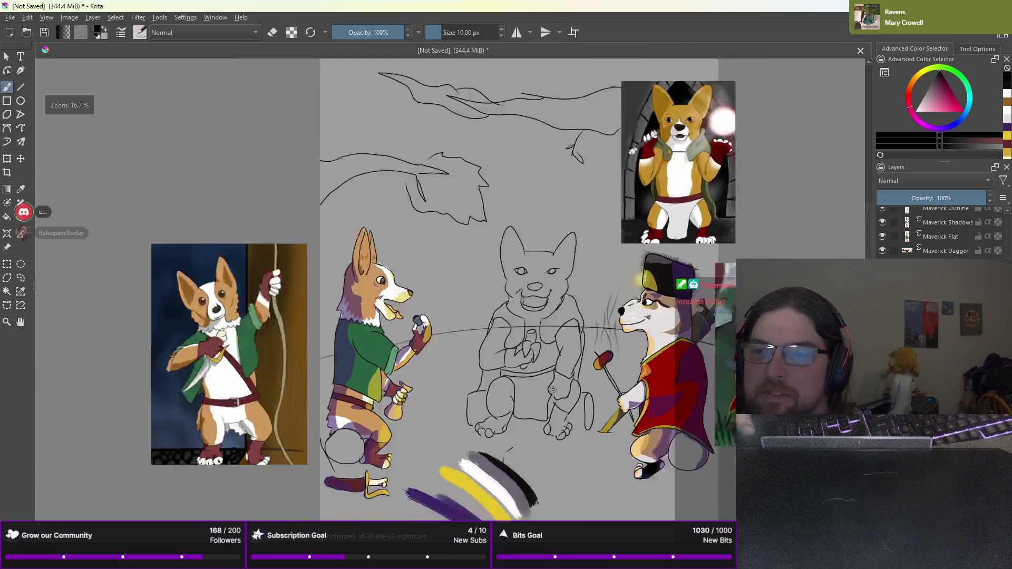
Zoom back in, dismiss the toolbox menu, and freehand-select a loop around the corgi's eyes
{"action": "scroll", "coordinate": [553, 383], "scroll_direction": "up", "scroll_amount": 1}
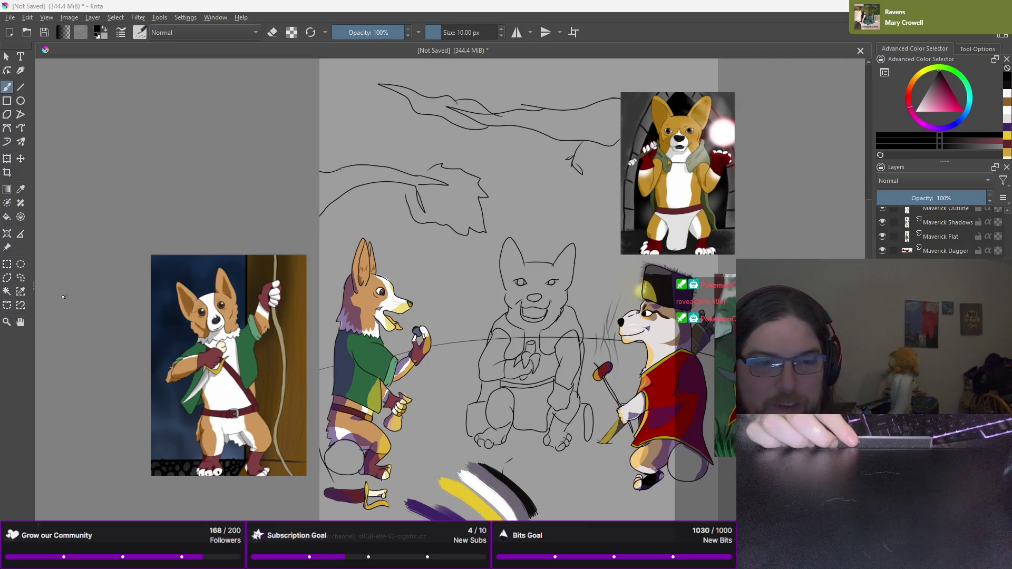
{"action": "right_click", "coordinate": [23, 281]}
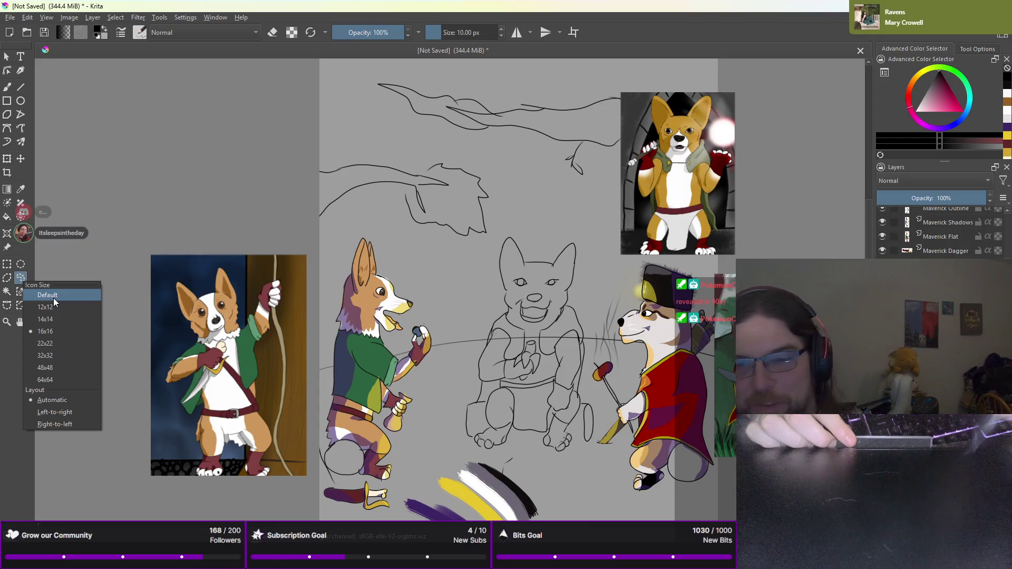
{"action": "left_click", "coordinate": [546, 28]}
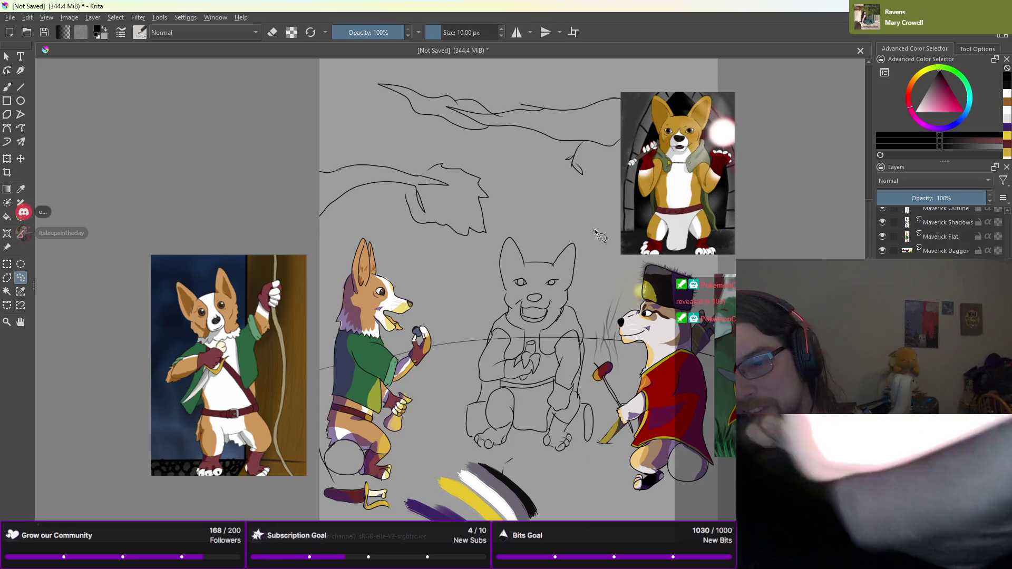
{"action": "mouse_move", "coordinate": [537, 273]}
{"action": "left_mouse_down"}
{"action": "mouse_move", "coordinate": [537, 293]}
{"action": "mouse_move", "coordinate": [537, 276]}
{"action": "left_mouse_up"}
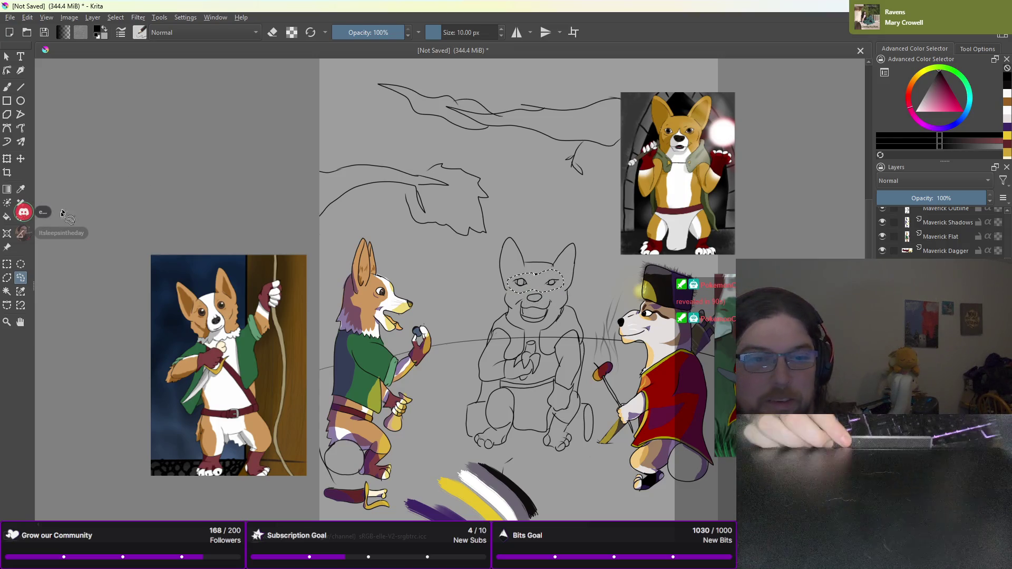
Transform the selected eyes slightly lower on the face, apply it, and deselect
{"action": "left_click", "coordinate": [7, 159]}
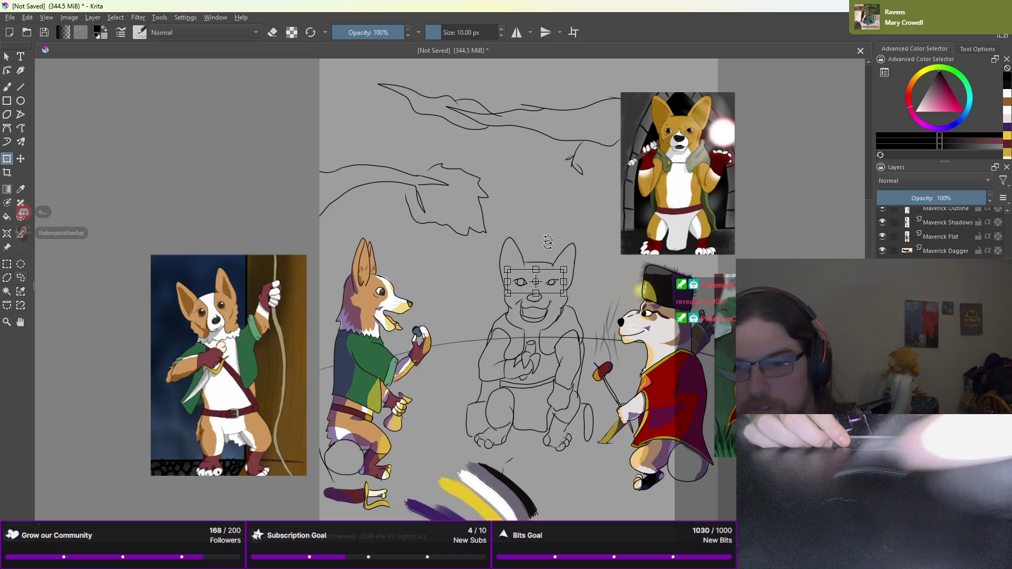
{"action": "left_click_drag", "start_coordinate": [530, 274], "coordinate": [507, 272]}
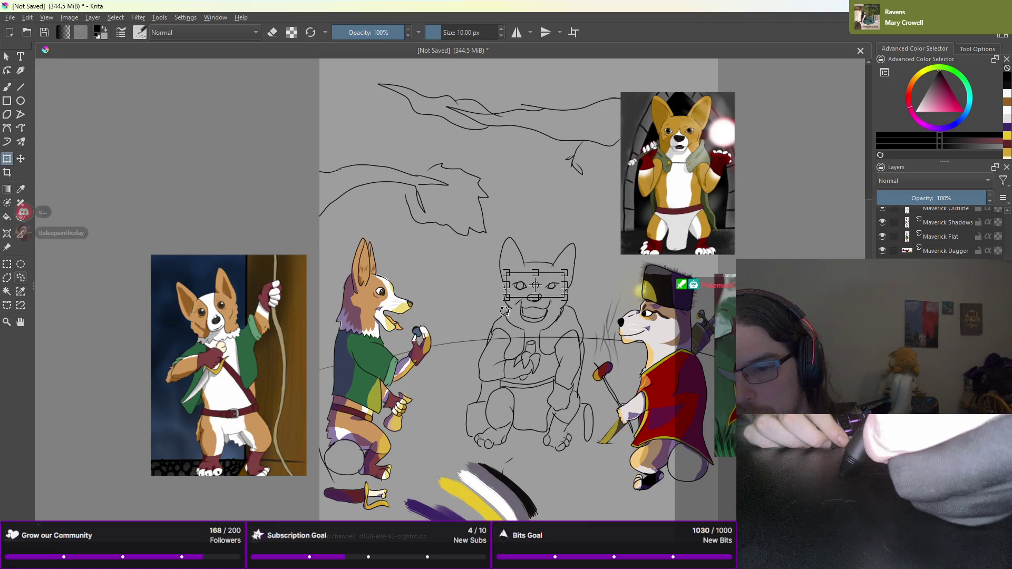
{"action": "key", "text": "b"}
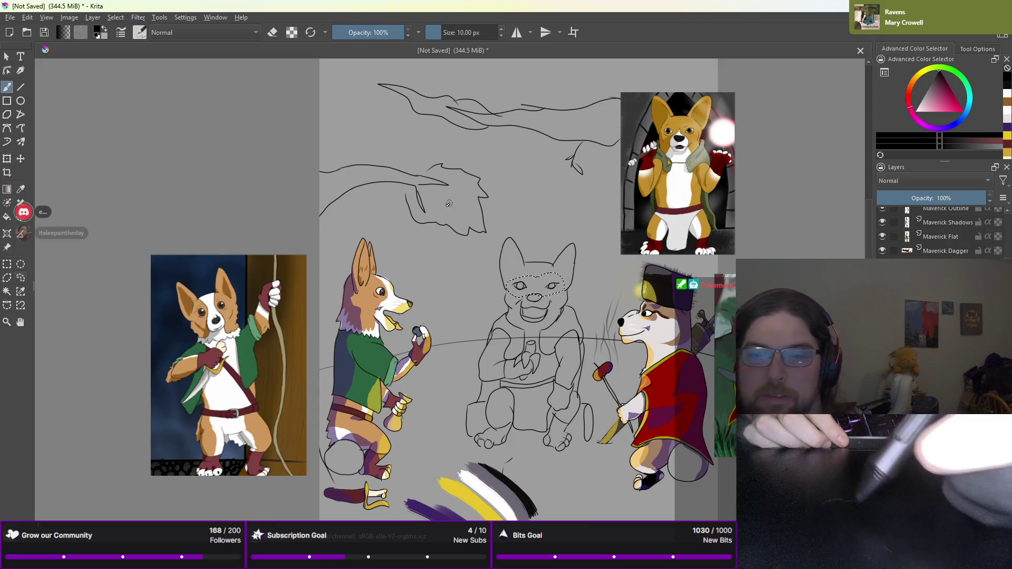
{"action": "left_click", "coordinate": [116, 17]}
{"action": "left_click", "coordinate": [127, 41]}
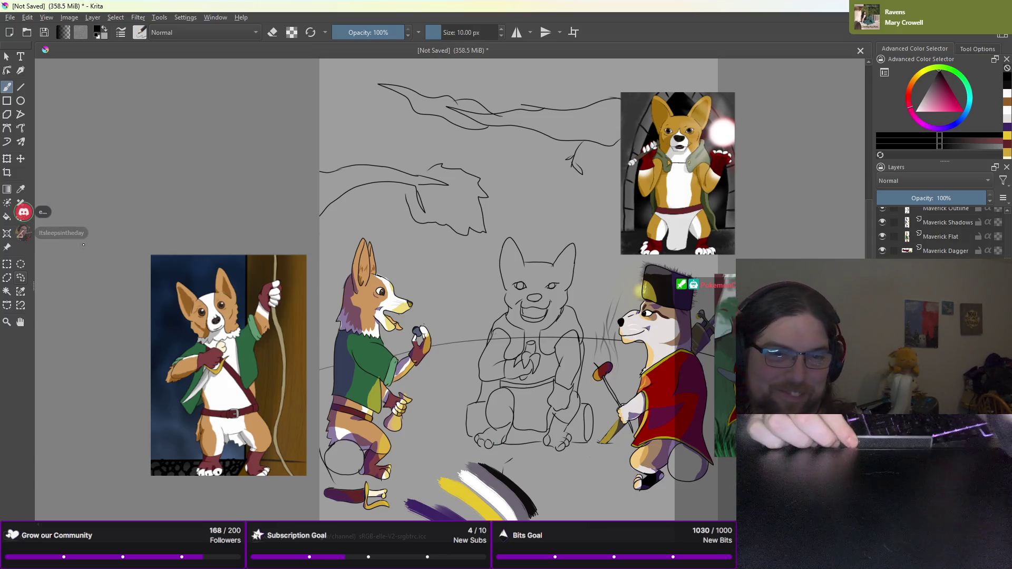
{"action": "left_click", "coordinate": [21, 275]}
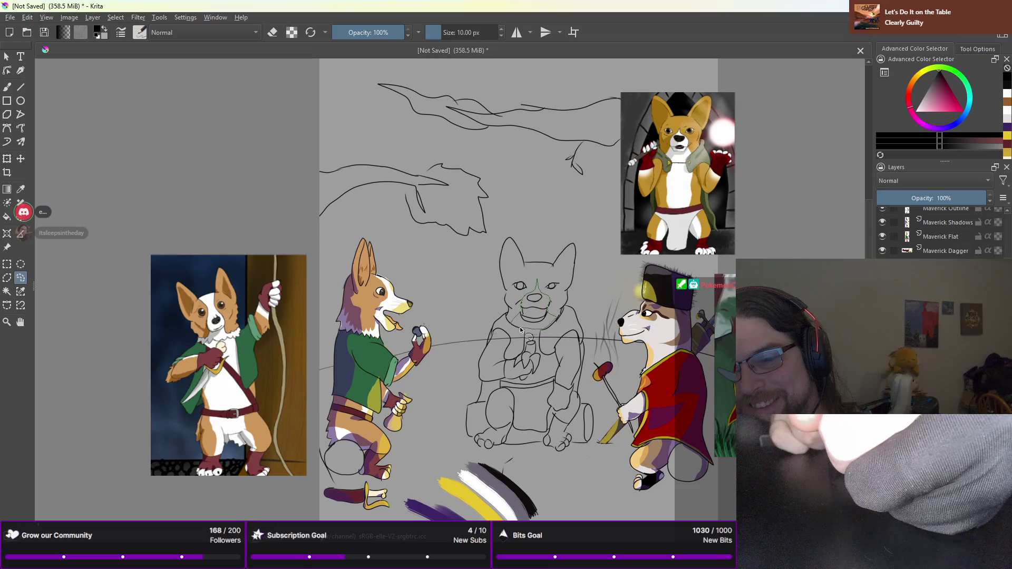
Lasso the corgi's muzzle, then add the chest area to the selection
{"action": "left_click_drag", "start_coordinate": [511, 318], "coordinate": [512, 309]}
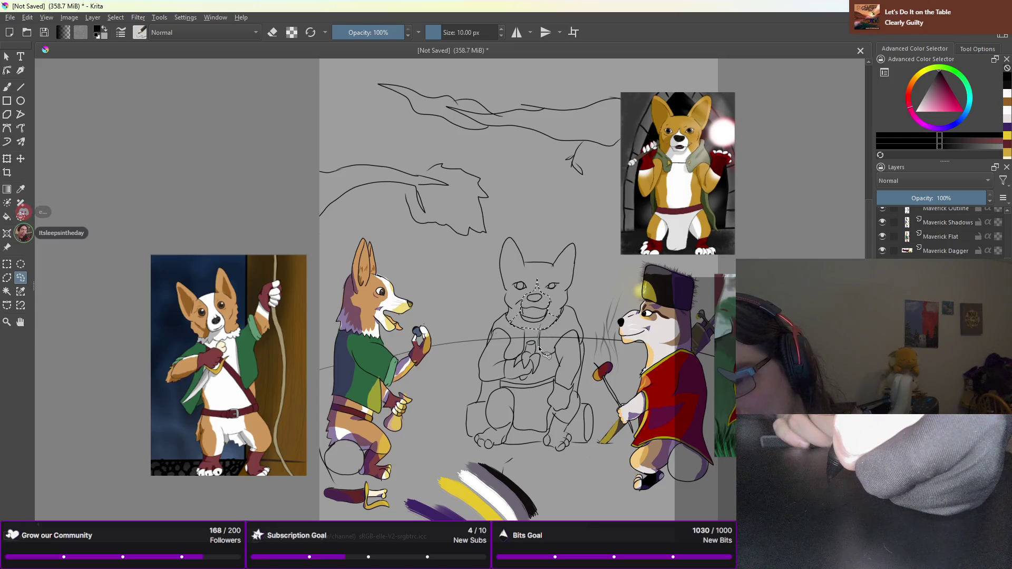
{"action": "mouse_move", "coordinate": [543, 353]}
{"action": "left_mouse_down"}
{"action": "mouse_move", "coordinate": [555, 357]}
{"action": "mouse_move", "coordinate": [551, 380]}
{"action": "mouse_move", "coordinate": [535, 375]}
{"action": "mouse_move", "coordinate": [533, 334]}
{"action": "mouse_move", "coordinate": [514, 326]}
{"action": "left_mouse_up"}
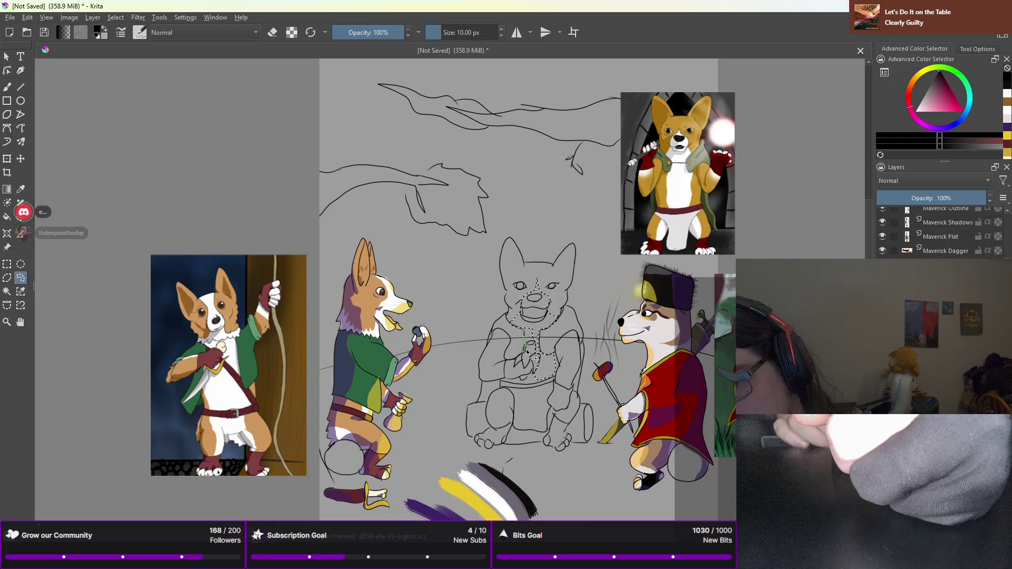
{"action": "mouse_move", "coordinate": [536, 342]}
{"action": "left_mouse_down"}
{"action": "mouse_move", "coordinate": [528, 359]}
{"action": "mouse_move", "coordinate": [527, 324]}
{"action": "mouse_move", "coordinate": [536, 334]}
{"action": "left_mouse_up"}
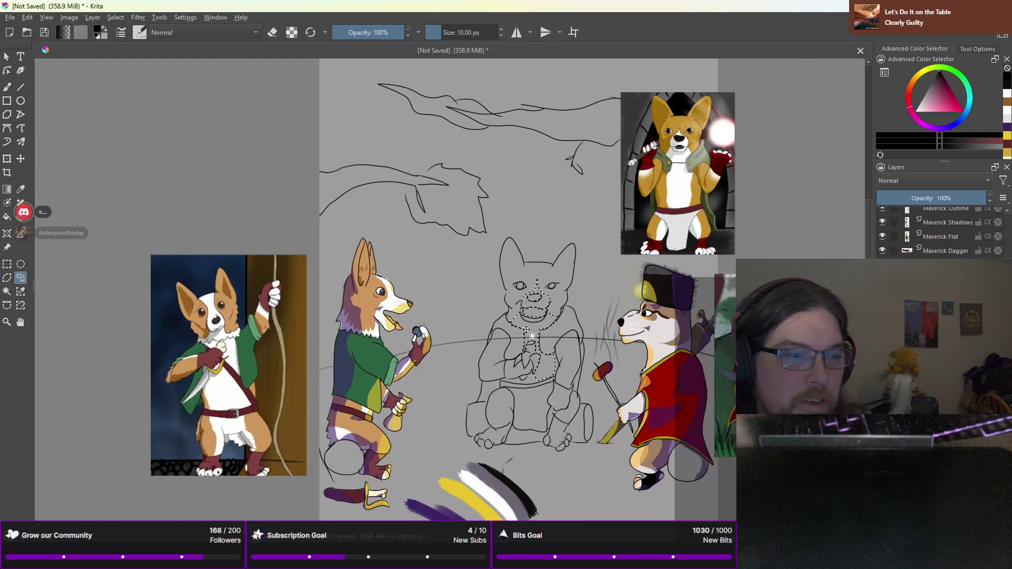
Extend the selection along the mouth, down the chest and across the belly to the lap
{"action": "scroll", "coordinate": [526, 330], "scroll_direction": "up", "scroll_amount": 3}
{"action": "scroll", "coordinate": [573, 252], "scroll_direction": "up", "scroll_amount": 2}
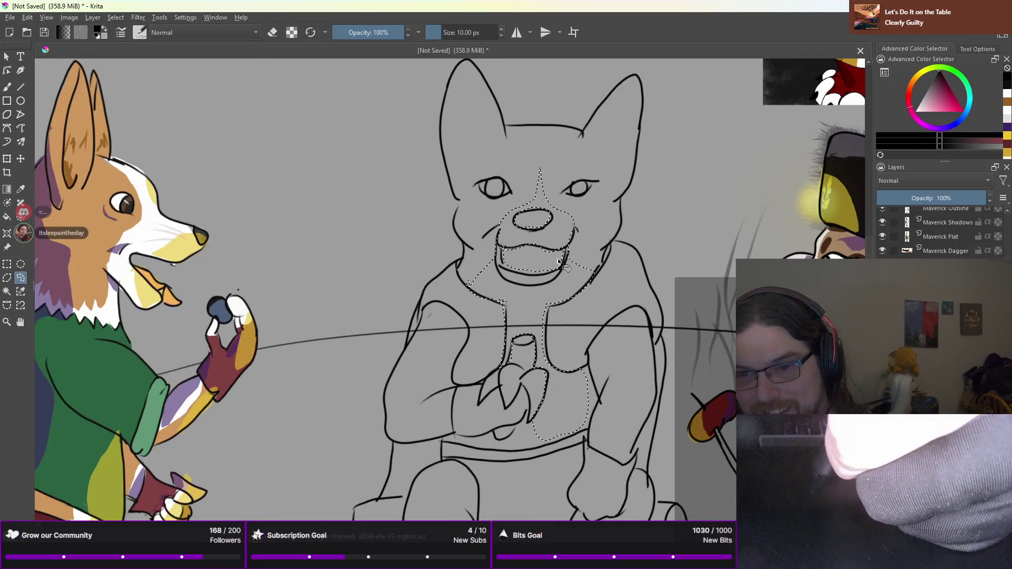
{"action": "mouse_move", "coordinate": [542, 277]}
{"action": "left_mouse_down"}
{"action": "mouse_move", "coordinate": [512, 273]}
{"action": "mouse_move", "coordinate": [515, 252]}
{"action": "mouse_move", "coordinate": [561, 261]}
{"action": "mouse_move", "coordinate": [537, 247]}
{"action": "mouse_move", "coordinate": [560, 251]}
{"action": "left_mouse_up"}
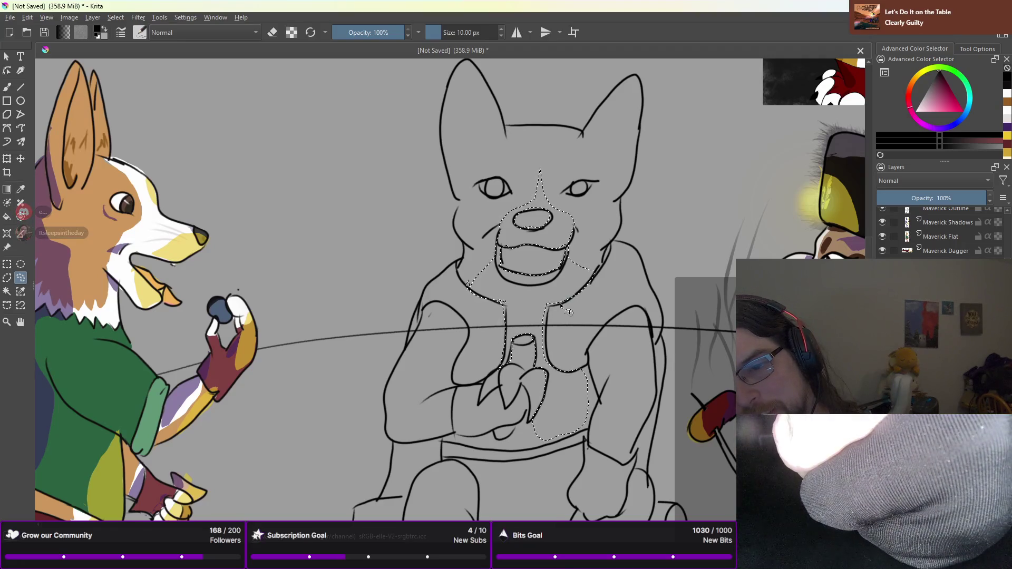
{"action": "mouse_move", "coordinate": [552, 300]}
{"action": "left_mouse_down"}
{"action": "mouse_move", "coordinate": [548, 365]}
{"action": "mouse_move", "coordinate": [541, 314]}
{"action": "mouse_move", "coordinate": [550, 302]}
{"action": "left_mouse_up"}
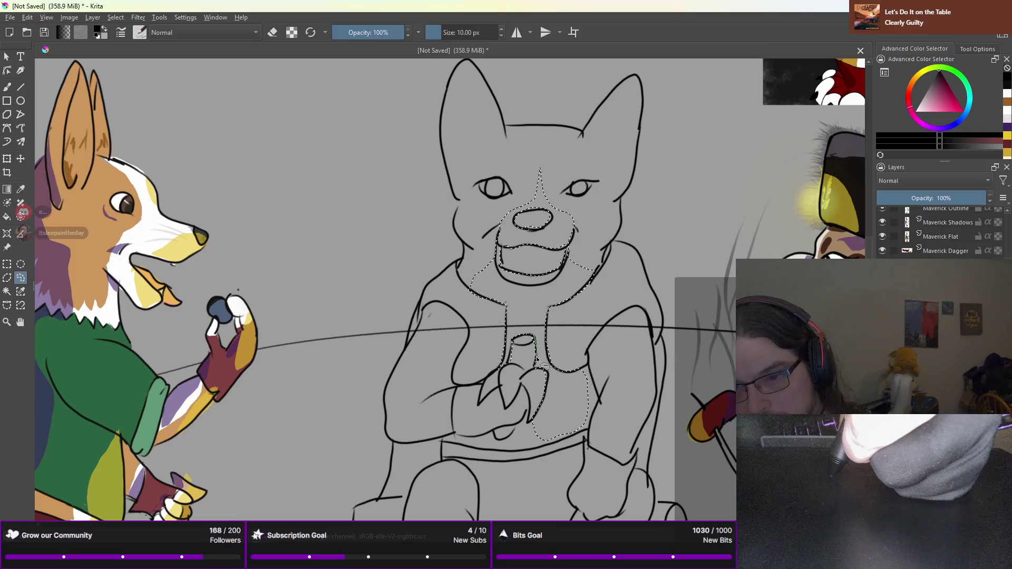
{"action": "left_click_drag", "start_coordinate": [531, 368], "coordinate": [533, 371]}
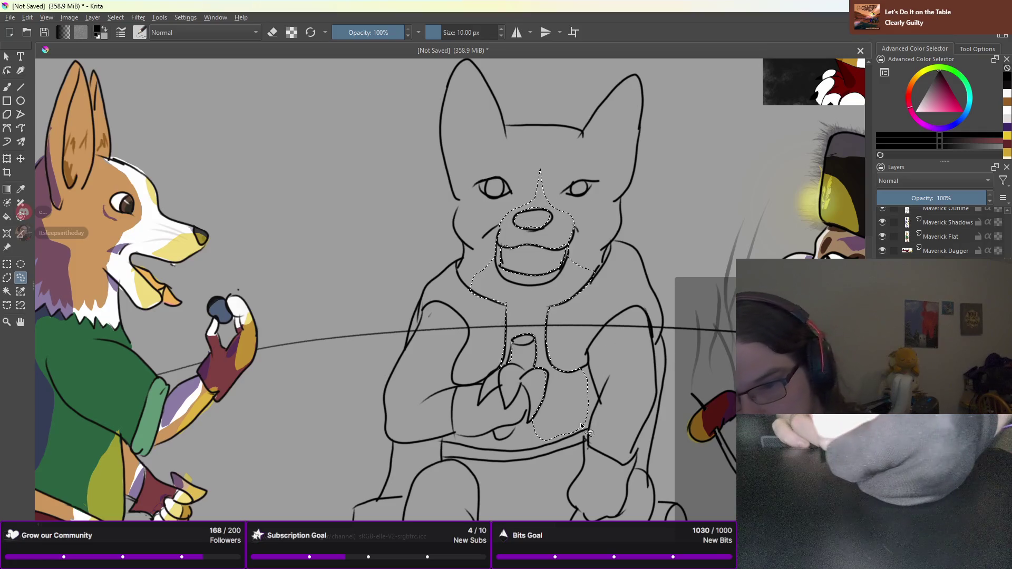
{"action": "mouse_move", "coordinate": [573, 434]}
{"action": "left_mouse_down"}
{"action": "mouse_move", "coordinate": [547, 448]}
{"action": "mouse_move", "coordinate": [521, 419]}
{"action": "mouse_move", "coordinate": [528, 412]}
{"action": "mouse_move", "coordinate": [536, 432]}
{"action": "mouse_move", "coordinate": [543, 425]}
{"action": "left_mouse_up"}
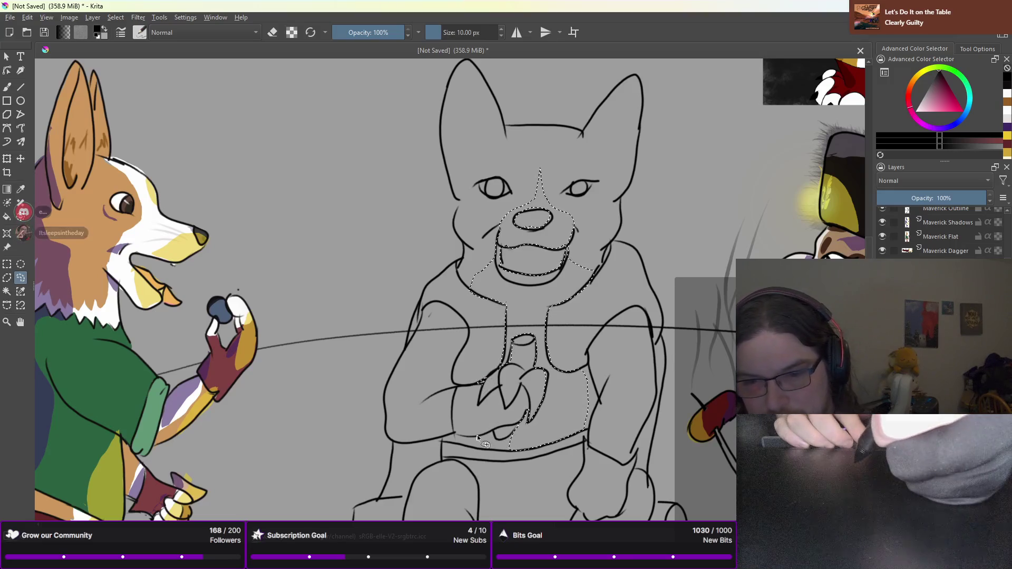
{"action": "mouse_move", "coordinate": [471, 436]}
{"action": "left_mouse_down"}
{"action": "mouse_move", "coordinate": [480, 449]}
{"action": "mouse_move", "coordinate": [511, 452]}
{"action": "mouse_move", "coordinate": [514, 443]}
{"action": "mouse_move", "coordinate": [475, 439]}
{"action": "left_mouse_up"}
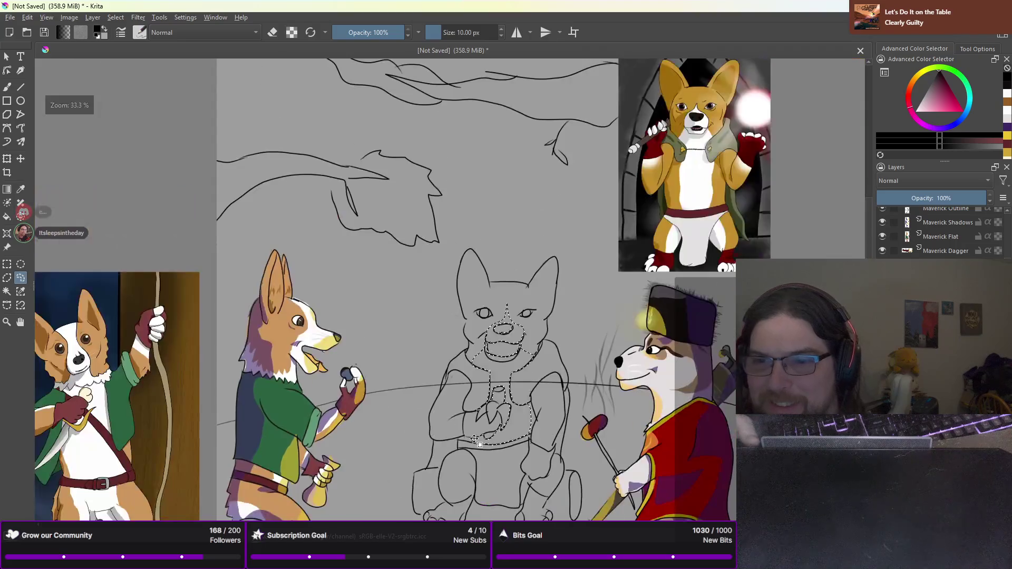
{"action": "scroll", "coordinate": [475, 440], "scroll_direction": "down", "scroll_amount": 2}
{"action": "left_click_drag", "start_coordinate": [480, 390], "coordinate": [469, 291]}
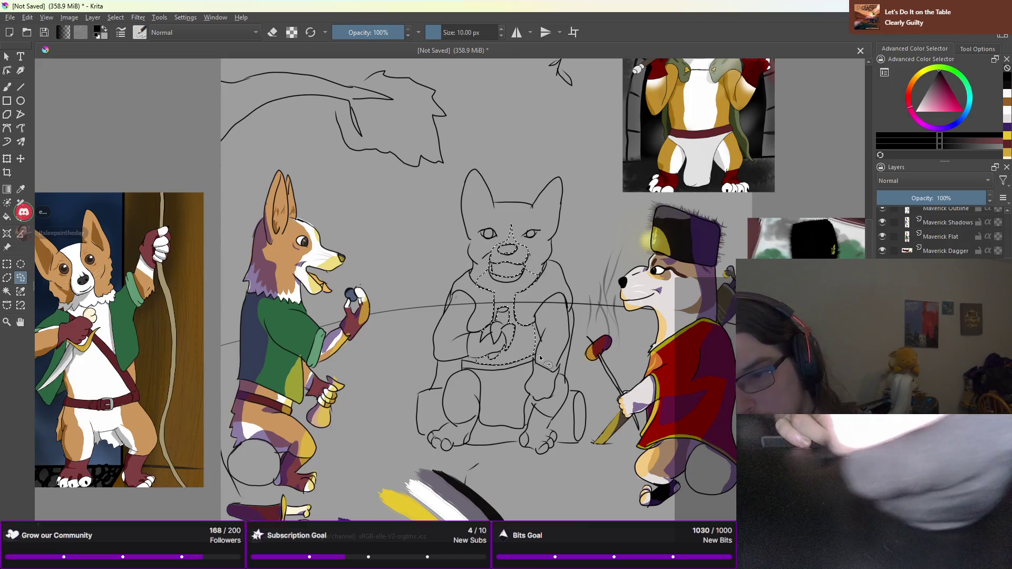
Carry the selection along the lower chest and add the right foot's toes and paw
{"action": "left_click_drag", "start_coordinate": [536, 352], "coordinate": [559, 357]}
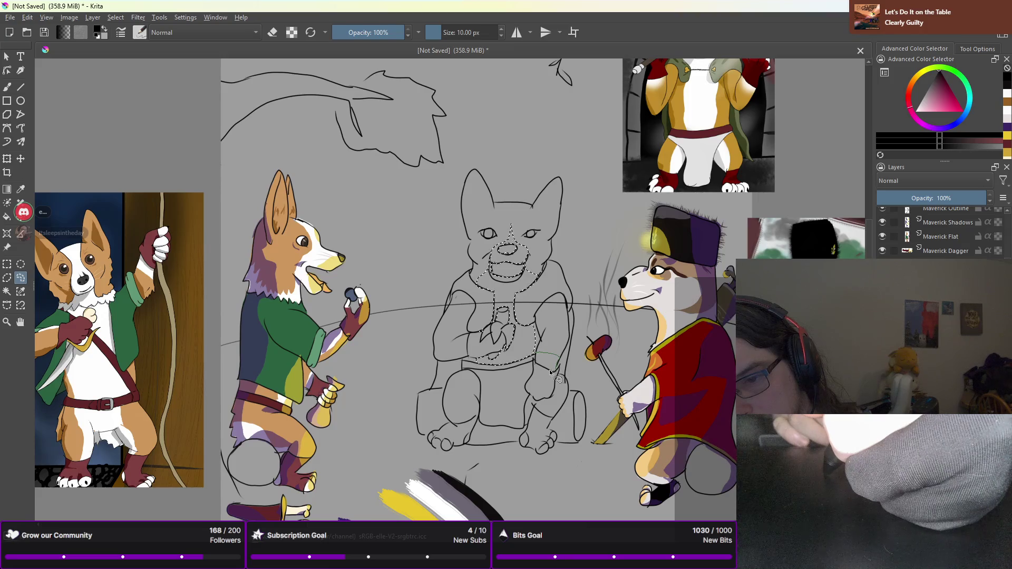
{"action": "mouse_move", "coordinate": [537, 362]}
{"action": "left_mouse_down"}
{"action": "mouse_move", "coordinate": [556, 369]}
{"action": "mouse_move", "coordinate": [459, 343]}
{"action": "left_mouse_up"}
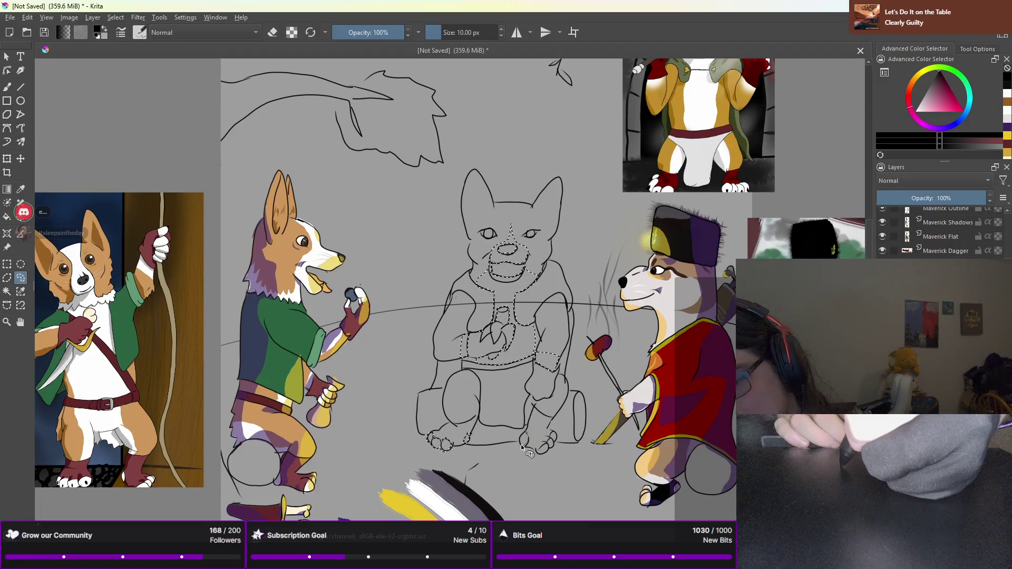
{"action": "mouse_move", "coordinate": [527, 447]}
{"action": "left_mouse_down"}
{"action": "mouse_move", "coordinate": [525, 438]}
{"action": "mouse_move", "coordinate": [543, 430]}
{"action": "mouse_move", "coordinate": [557, 452]}
{"action": "mouse_move", "coordinate": [546, 446]}
{"action": "left_mouse_up"}
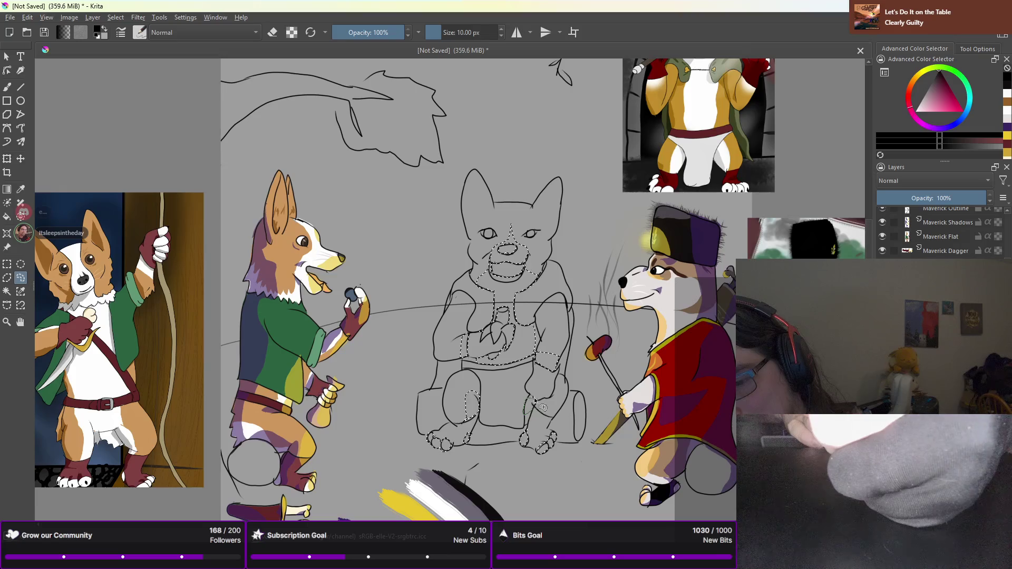
{"action": "mouse_move", "coordinate": [554, 407]}
{"action": "left_mouse_down"}
{"action": "mouse_move", "coordinate": [548, 425]}
{"action": "mouse_move", "coordinate": [532, 426]}
{"action": "mouse_move", "coordinate": [528, 412]}
{"action": "mouse_move", "coordinate": [534, 432]}
{"action": "mouse_move", "coordinate": [538, 406]}
{"action": "mouse_move", "coordinate": [534, 434]}
{"action": "mouse_move", "coordinate": [528, 422]}
{"action": "left_mouse_up"}
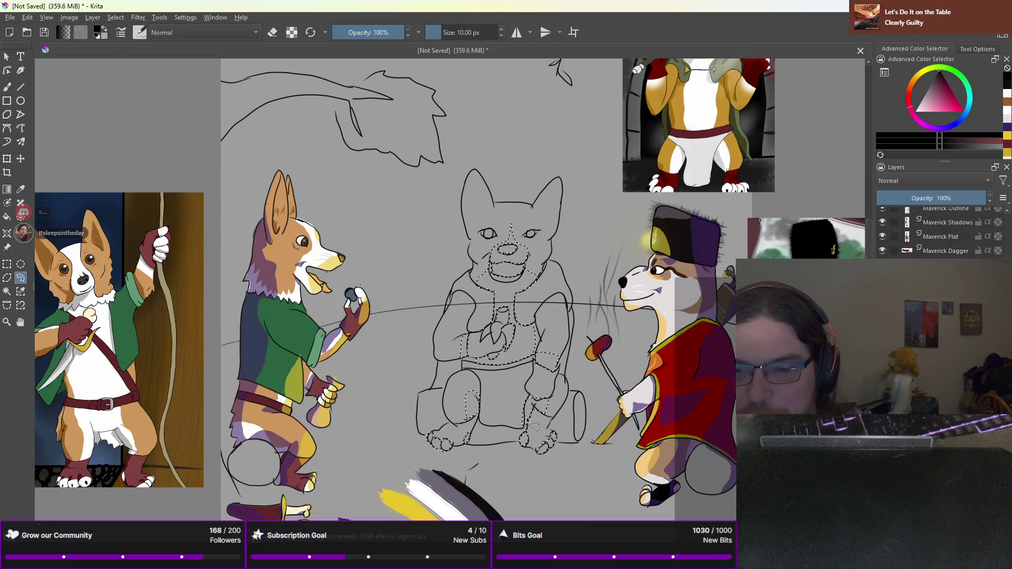
{"action": "scroll", "coordinate": [527, 420], "scroll_direction": "up", "scroll_amount": 2}
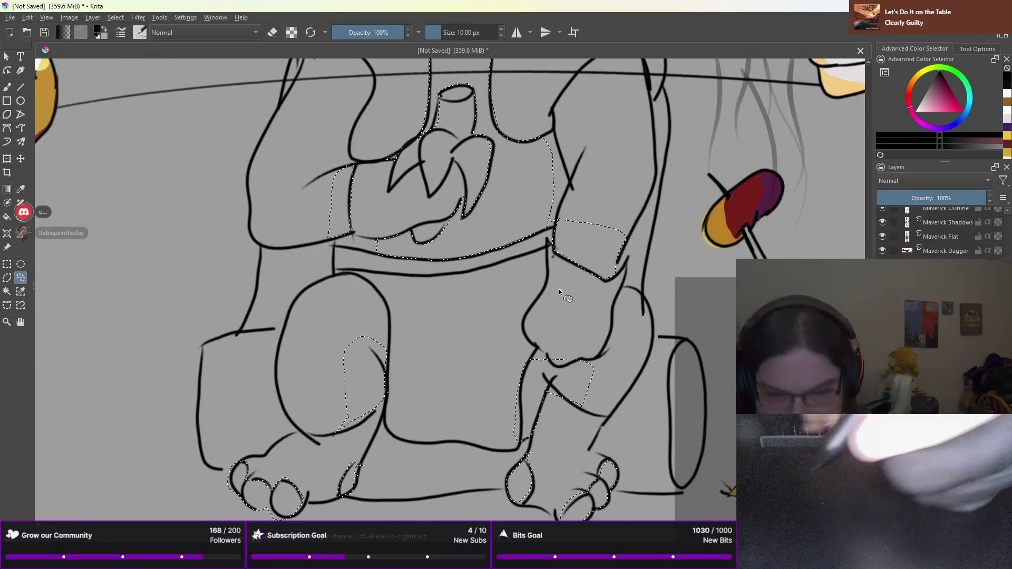
Trace the selection under and down the knee edge and add the right foot's toe
{"action": "mouse_move", "coordinate": [545, 348]}
{"action": "left_mouse_down"}
{"action": "mouse_move", "coordinate": [554, 366]}
{"action": "mouse_move", "coordinate": [583, 349]}
{"action": "left_mouse_up"}
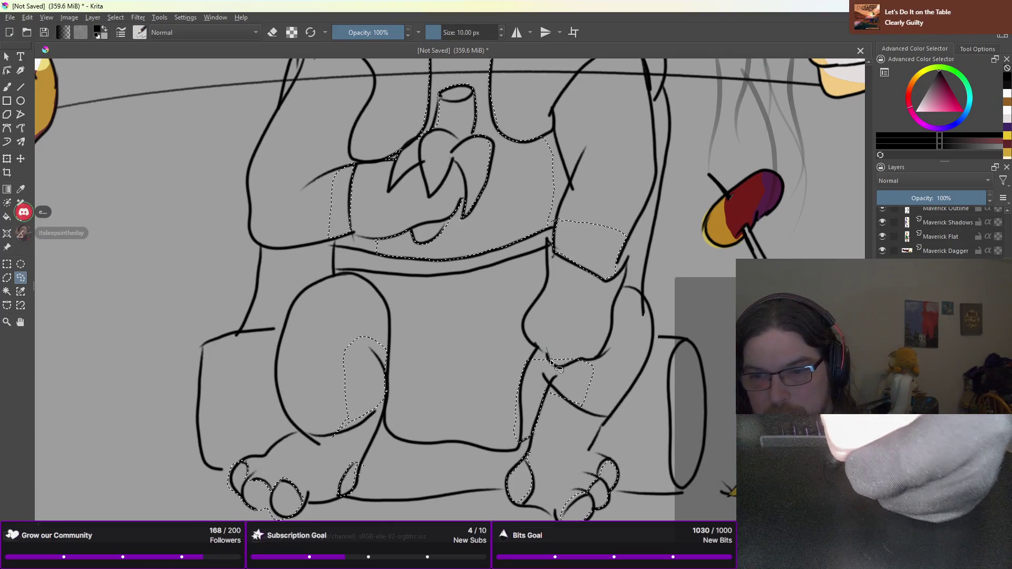
{"action": "left_click_drag", "start_coordinate": [576, 364], "coordinate": [582, 359]}
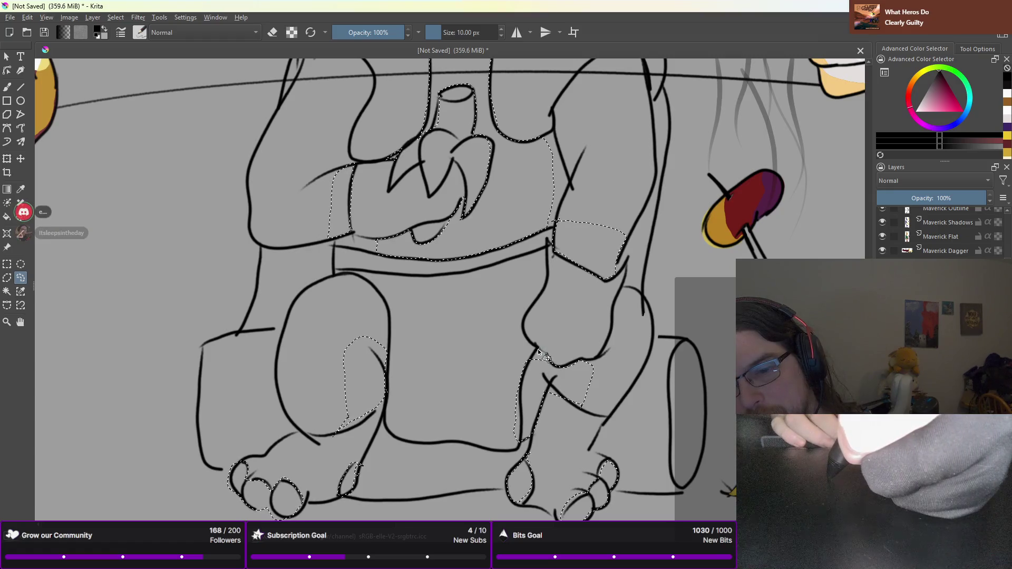
{"action": "mouse_move", "coordinate": [530, 368]}
{"action": "left_mouse_down"}
{"action": "mouse_move", "coordinate": [528, 438]}
{"action": "mouse_move", "coordinate": [538, 351]}
{"action": "left_mouse_up"}
{"action": "mouse_move", "coordinate": [515, 385]}
{"action": "left_mouse_down"}
{"action": "mouse_move", "coordinate": [528, 443]}
{"action": "mouse_move", "coordinate": [507, 451]}
{"action": "left_mouse_up"}
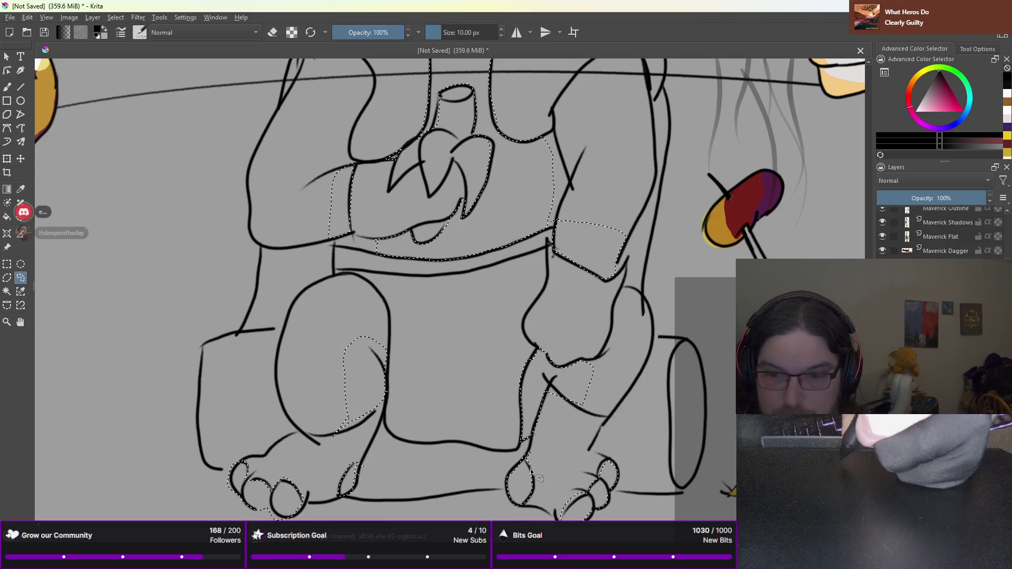
{"action": "mouse_move", "coordinate": [538, 478]}
{"action": "left_mouse_down"}
{"action": "mouse_move", "coordinate": [527, 457]}
{"action": "mouse_move", "coordinate": [510, 499]}
{"action": "mouse_move", "coordinate": [534, 464]}
{"action": "left_mouse_up"}
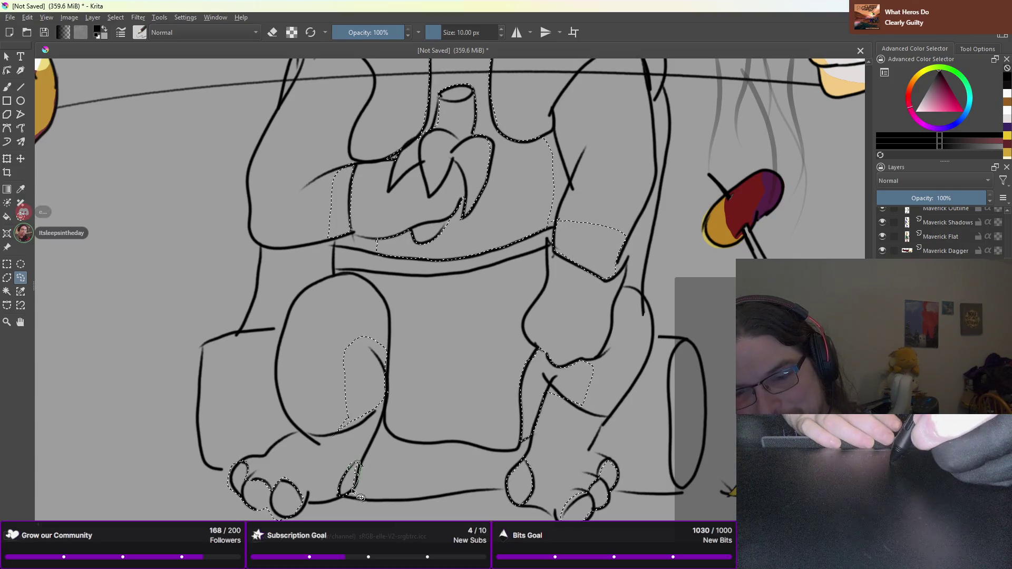
{"action": "scroll", "coordinate": [353, 498], "scroll_direction": "down", "scroll_amount": 2}
Try painting white inside the selection with a large brush preset, then undo the strokes
{"action": "scroll", "coordinate": [354, 475], "scroll_direction": "down", "scroll_amount": 3}
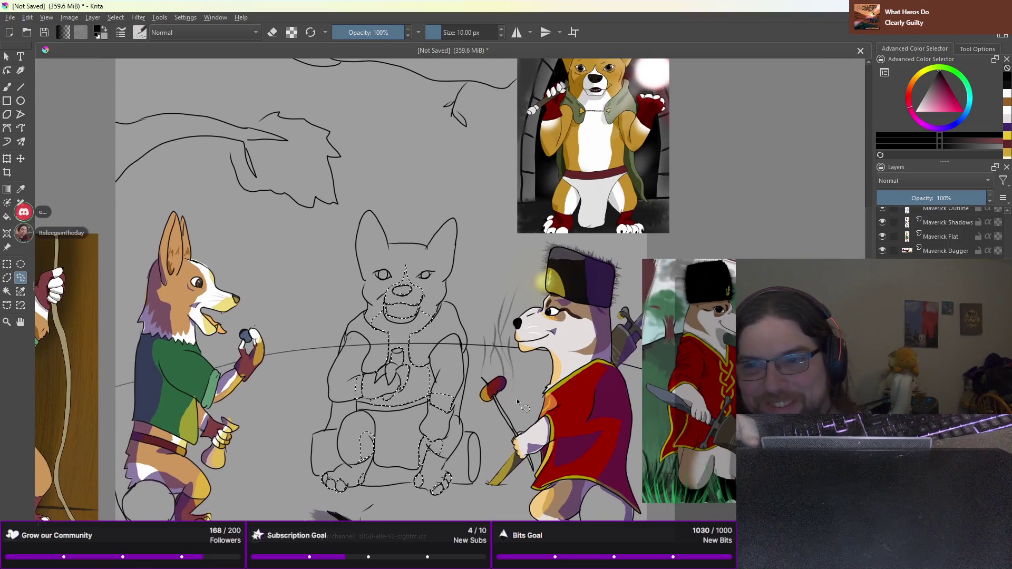
{"action": "key", "text": "b"}
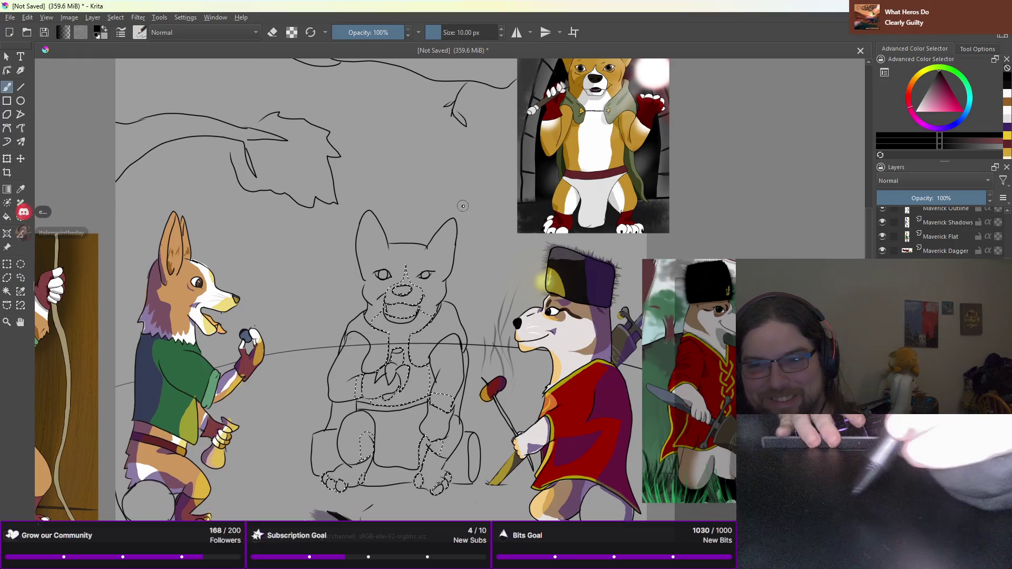
{"action": "right_click", "coordinate": [472, 207]}
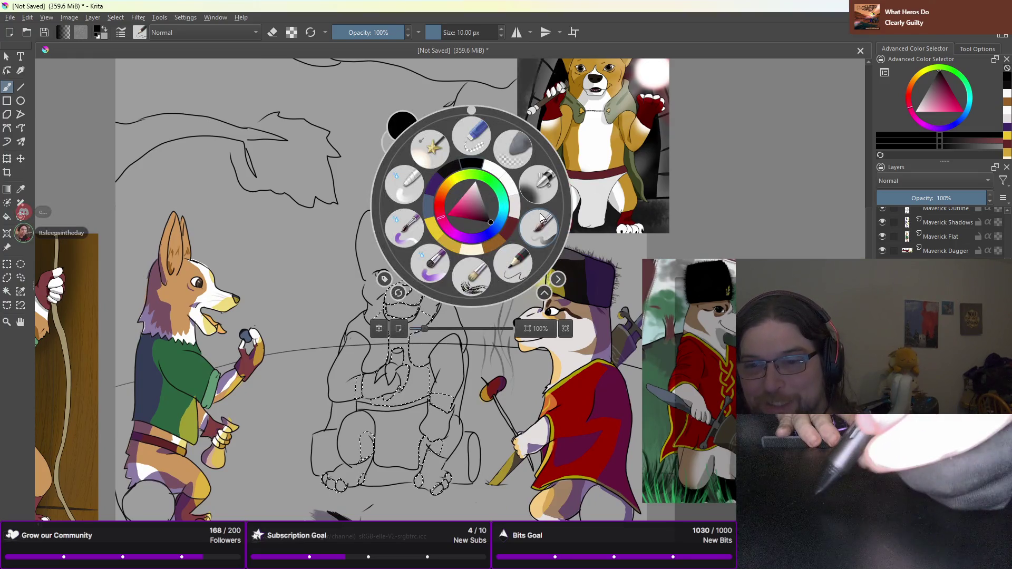
{"action": "left_click", "coordinate": [539, 184]}
{"action": "key", "text": "x"}
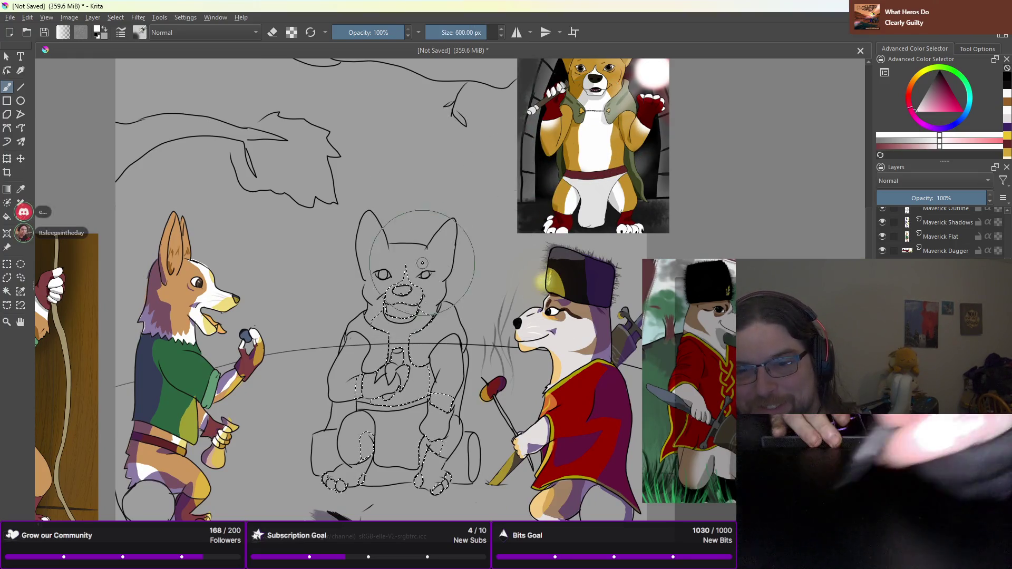
{"action": "left_click_drag", "start_coordinate": [390, 296], "coordinate": [417, 369]}
{"action": "left_click_drag", "start_coordinate": [427, 443], "coordinate": [441, 485]}
{"action": "mouse_move", "coordinate": [445, 400]}
{"action": "left_mouse_down"}
{"action": "mouse_move", "coordinate": [403, 328]}
{"action": "mouse_move", "coordinate": [363, 448]}
{"action": "left_mouse_up"}
{"action": "left_click_drag", "start_coordinate": [337, 483], "coordinate": [437, 311]}
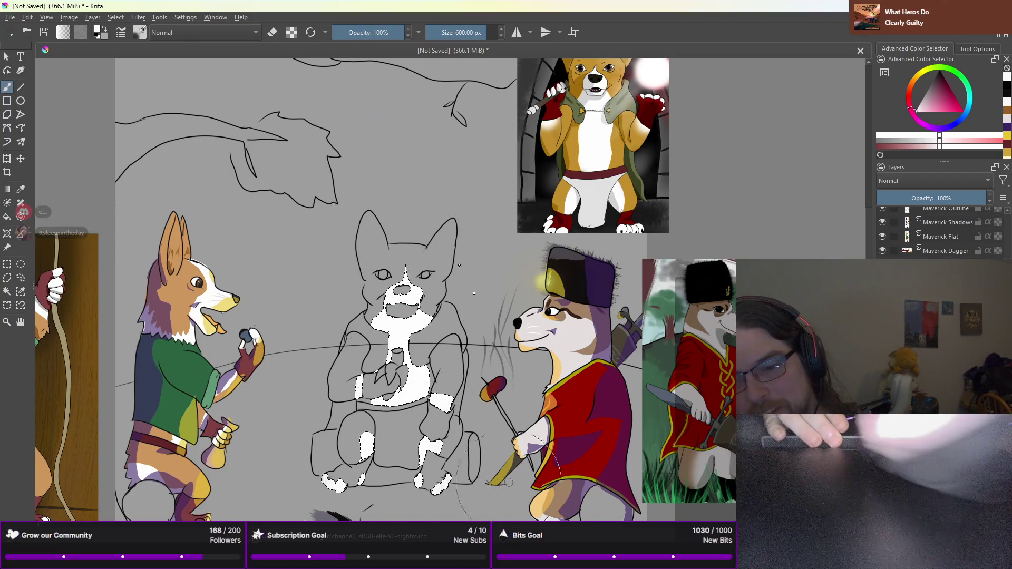
{"action": "key", "text": "ctrl+z"}
{"action": "key", "text": "ctrl+z"}
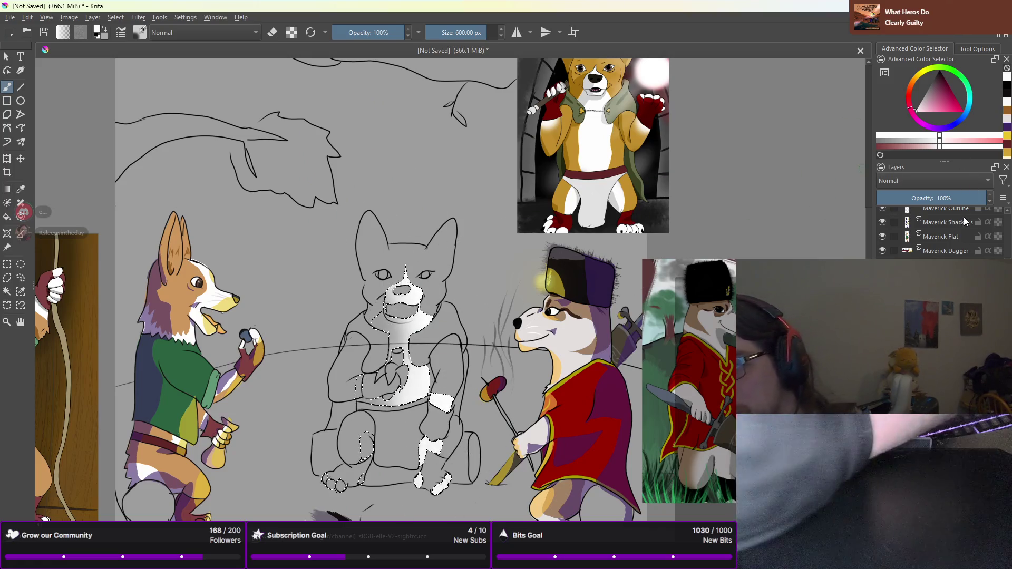
Insert a new paint layer and begin naming it 'Ein Flat'
{"action": "scroll", "coordinate": [1009, 252], "scroll_direction": "up", "scroll_amount": 2}
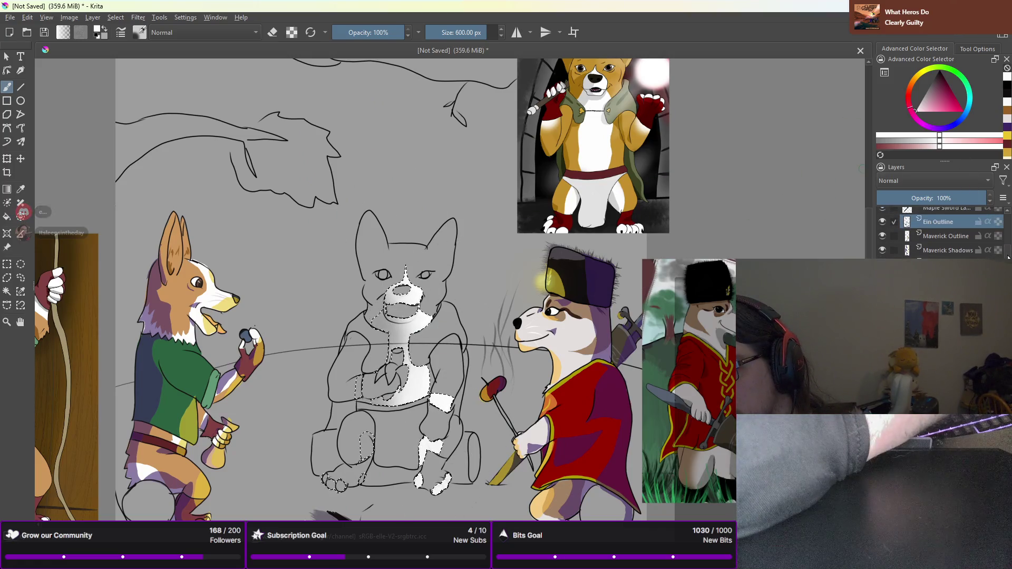
{"action": "key", "text": "Insert"}
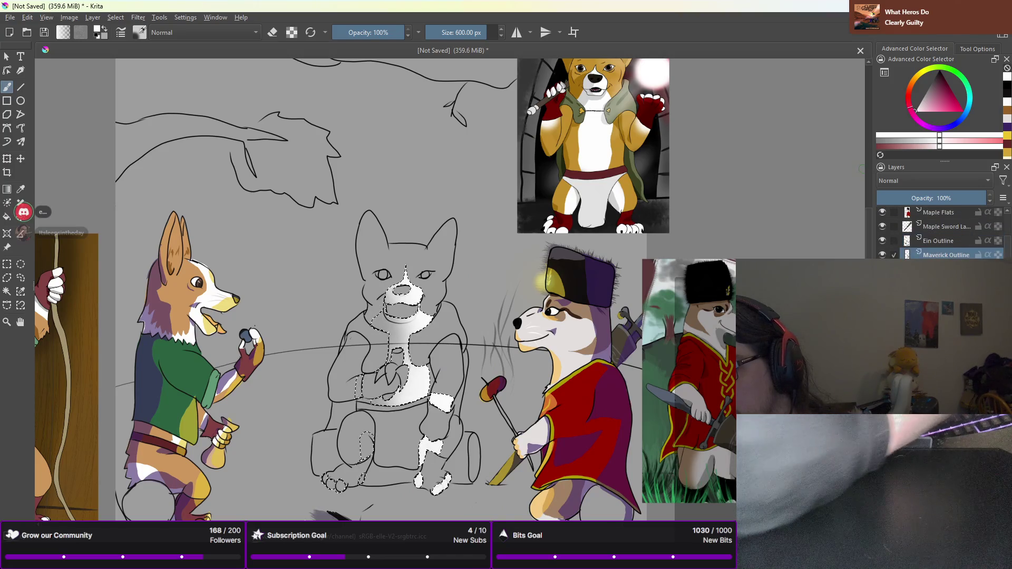
{"action": "double_click", "coordinate": [937, 256]}
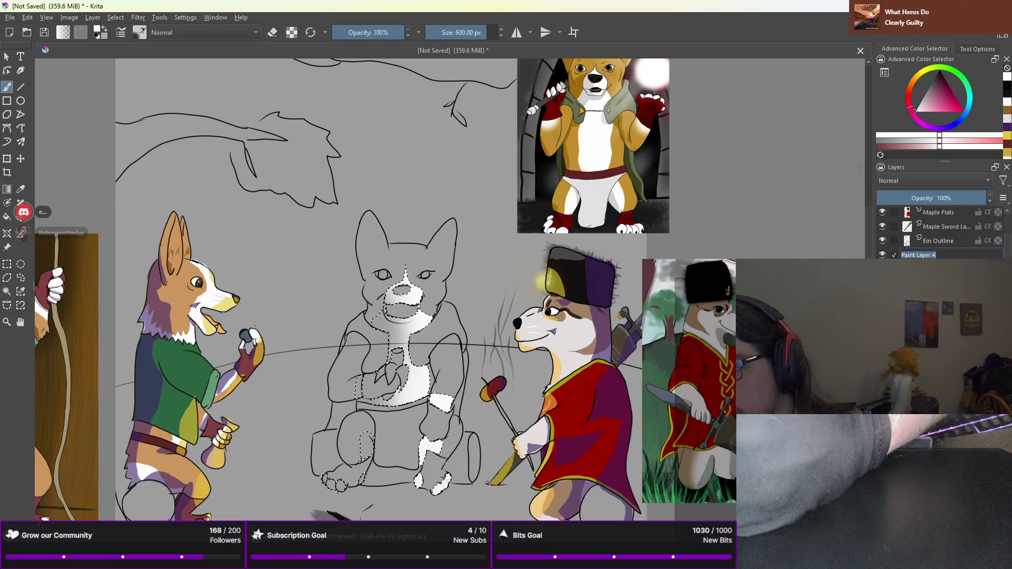
{"action": "type", "text": "Ein"}
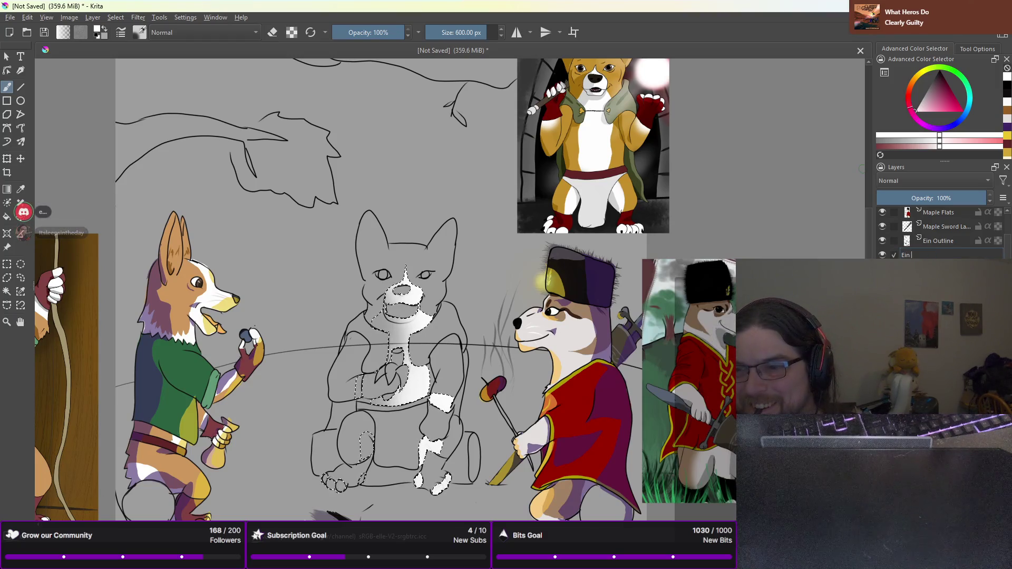
{"action": "type", "text": " Flat"}
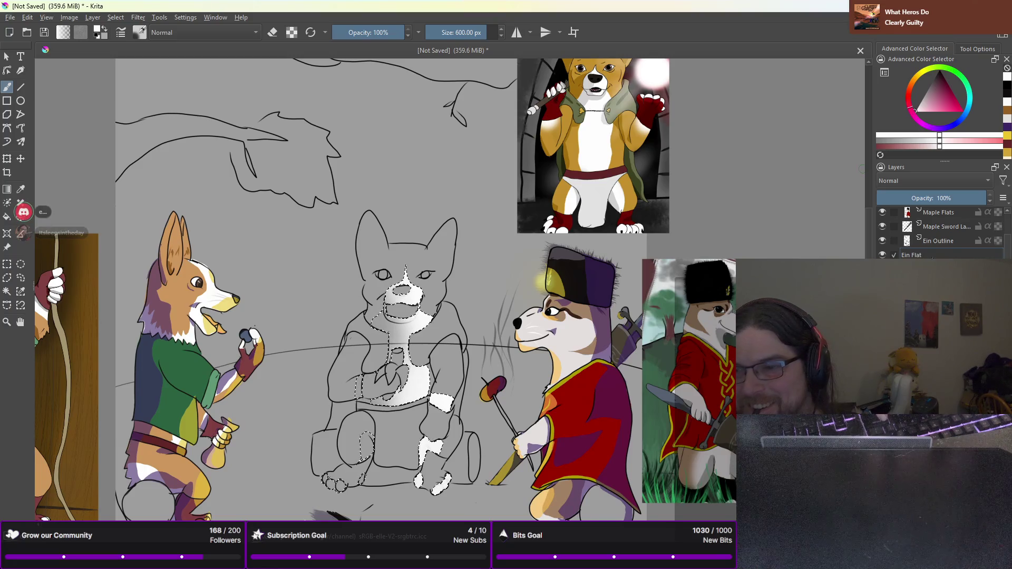
{"action": "key", "text": "Return"}
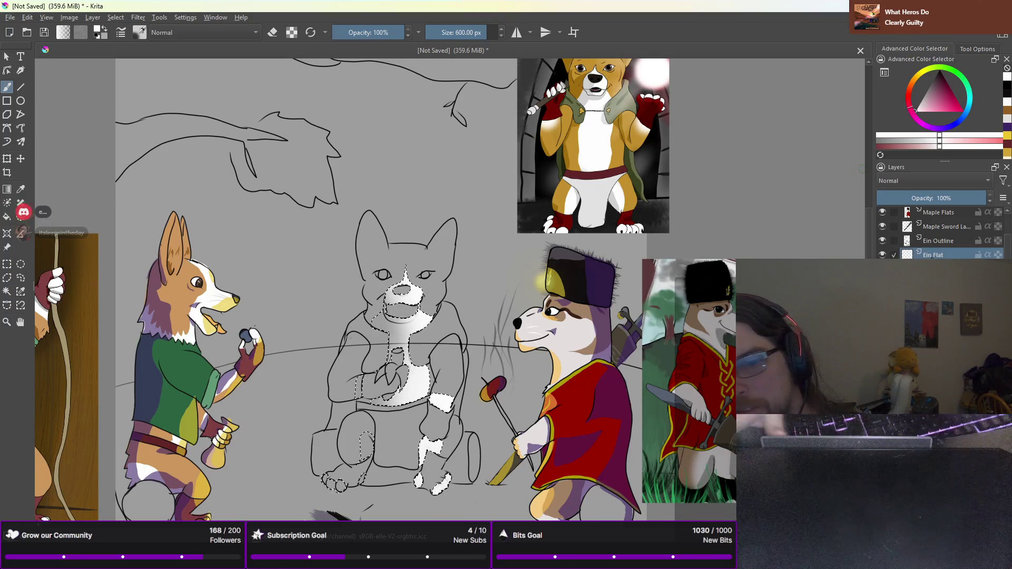
{"action": "key", "text": "shift+Delete"}
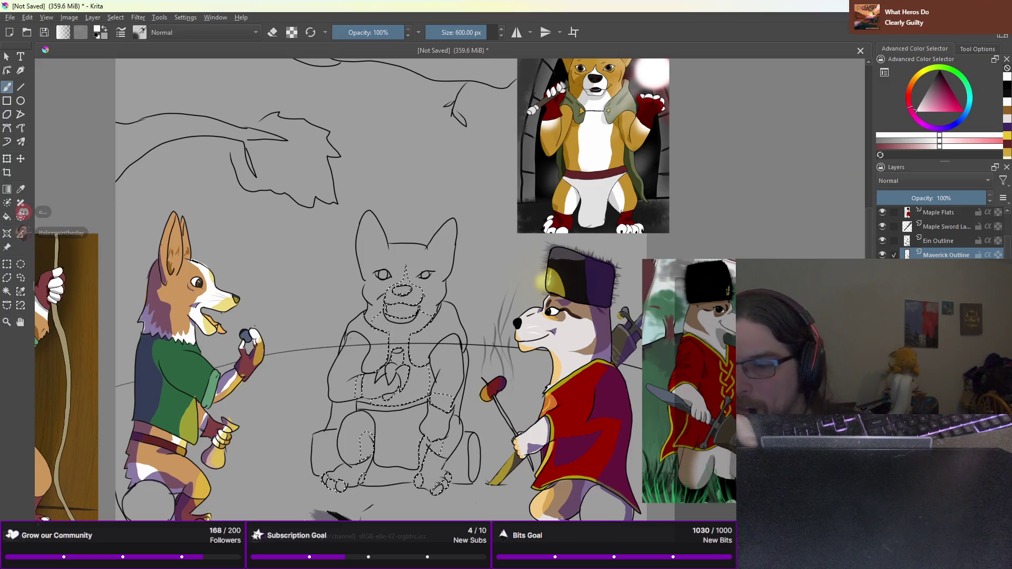
Rename the new paint layer to 'Ein Flat', fixing a typo in the name
{"action": "double_click", "coordinate": [935, 256]}
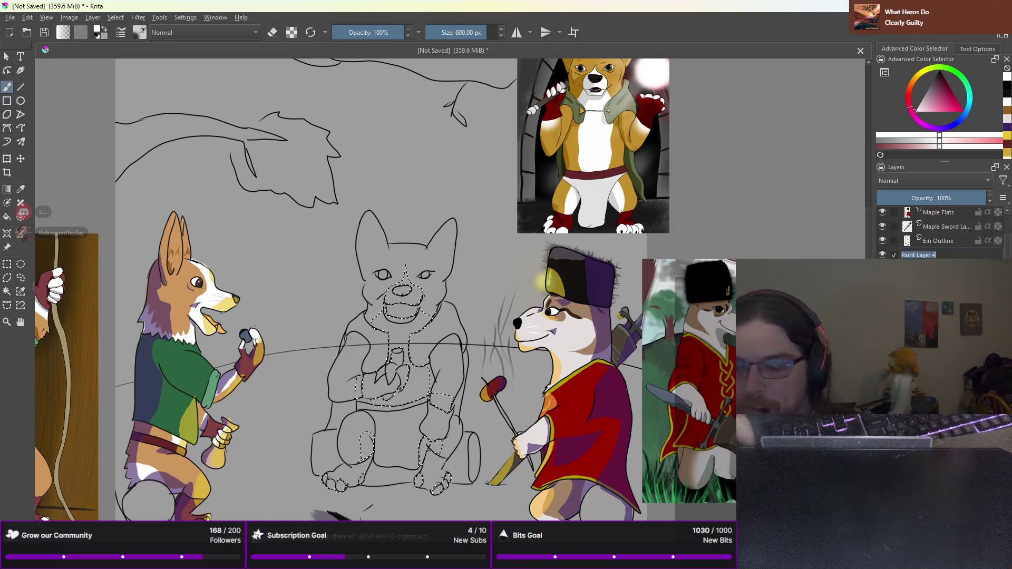
{"action": "type", "text": "Ein"}
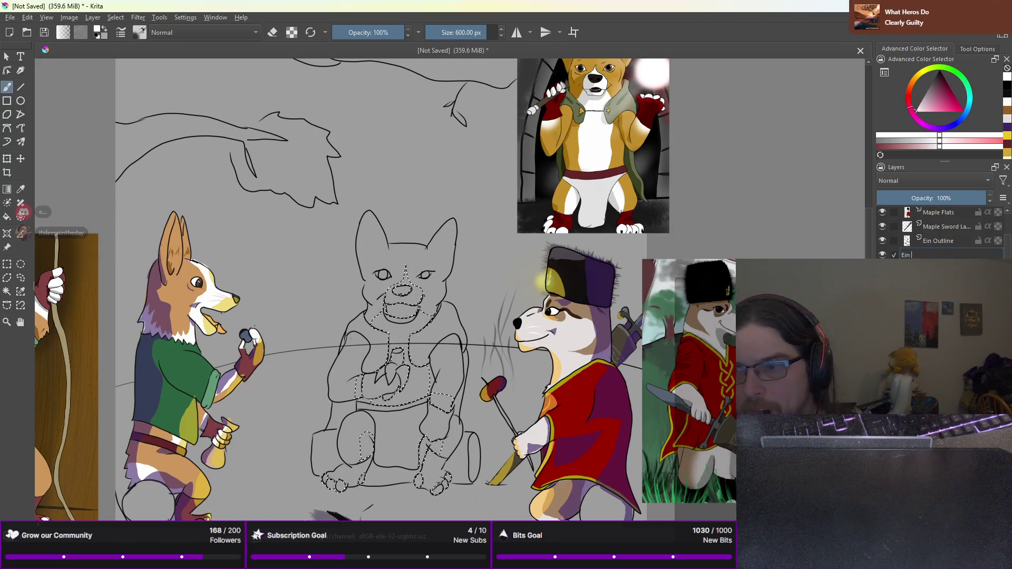
{"action": "key", "text": "BackSpace"}
{"action": "key", "text": "BackSpace"}
{"action": "type", "text": "t"}
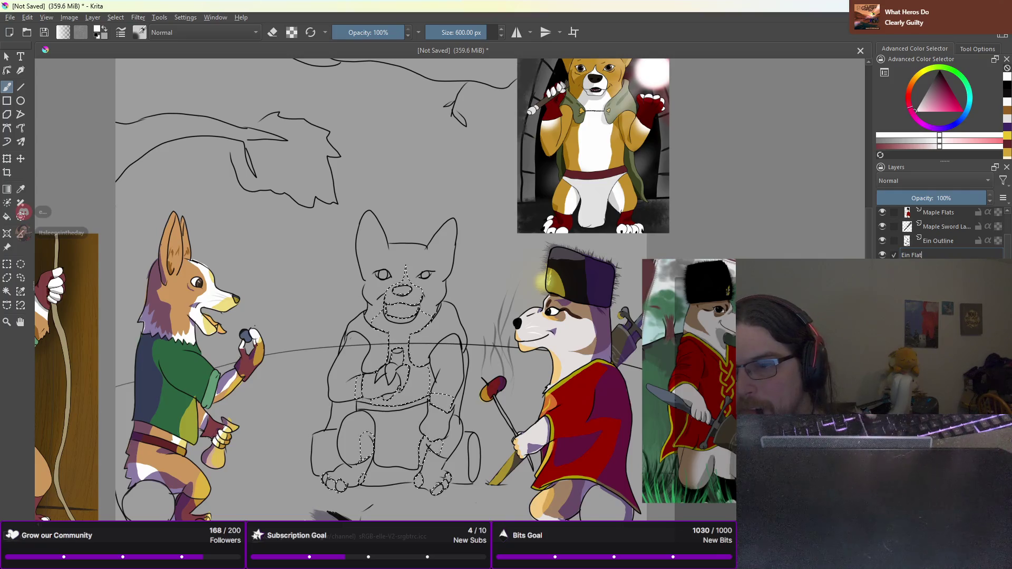
{"action": "key", "text": "Return"}
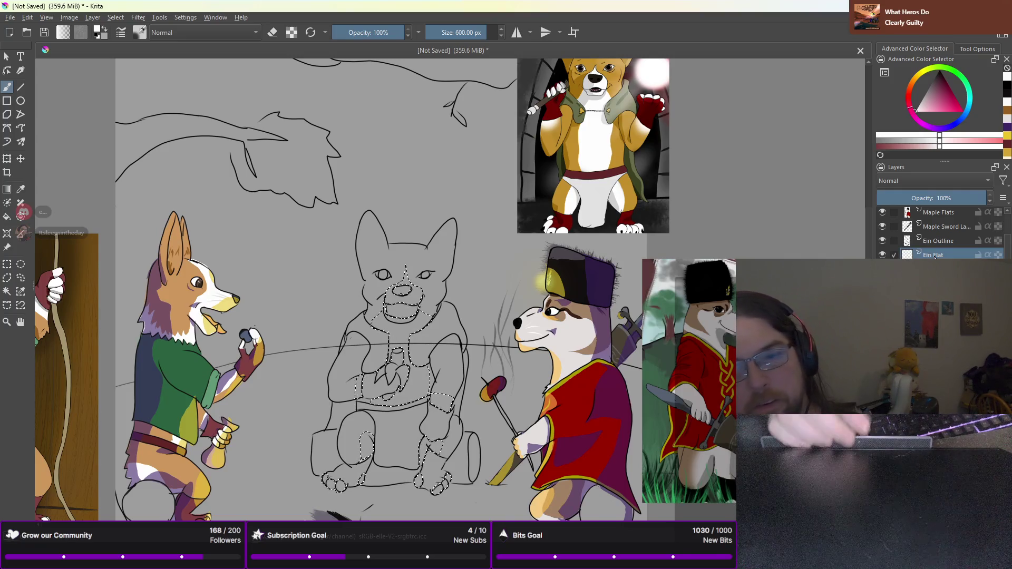
Paint the face, chest, belly and paws white on Ein Flat, then lasso around the arm
{"action": "mouse_move", "coordinate": [401, 296]}
{"action": "left_mouse_down"}
{"action": "mouse_move", "coordinate": [393, 403]}
{"action": "mouse_move", "coordinate": [369, 441]}
{"action": "mouse_move", "coordinate": [379, 400]}
{"action": "mouse_move", "coordinate": [416, 360]}
{"action": "left_mouse_up"}
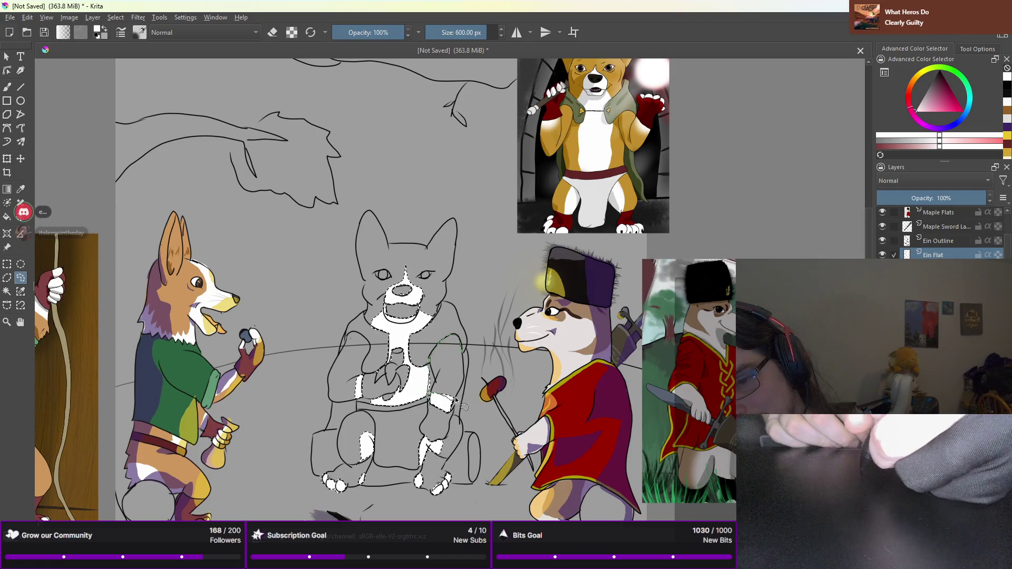
{"action": "left_click_drag", "start_coordinate": [464, 380], "coordinate": [428, 380]}
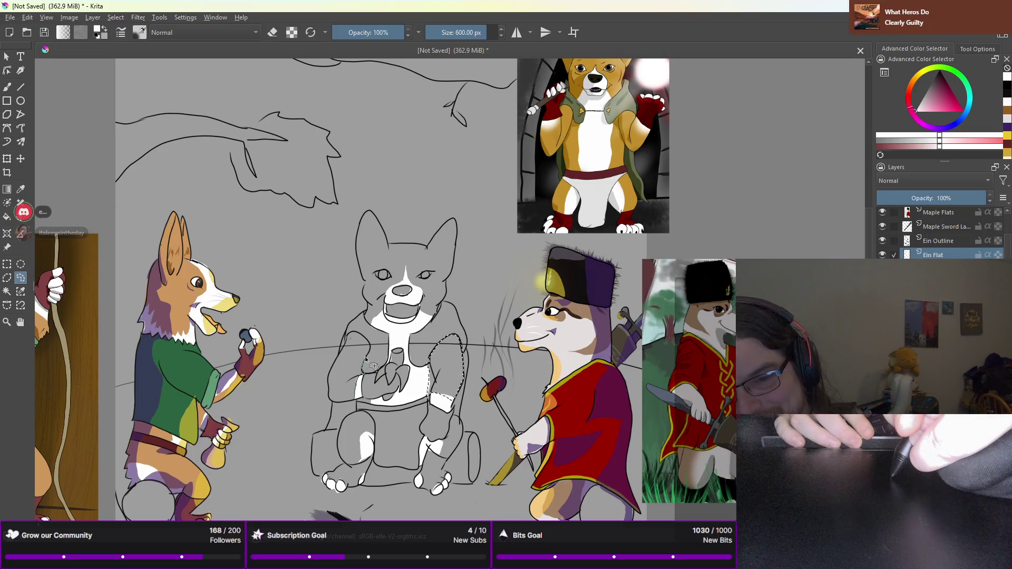
{"action": "mouse_move", "coordinate": [377, 359]}
{"action": "left_mouse_down"}
{"action": "mouse_move", "coordinate": [368, 343]}
{"action": "mouse_move", "coordinate": [346, 342]}
{"action": "mouse_move", "coordinate": [329, 386]}
{"action": "mouse_move", "coordinate": [356, 404]}
{"action": "mouse_move", "coordinate": [364, 340]}
{"action": "left_mouse_up"}
Trace the selection along the left shoulder and arm and up around the white leg patch
{"action": "scroll", "coordinate": [363, 334], "scroll_direction": "up", "scroll_amount": 2}
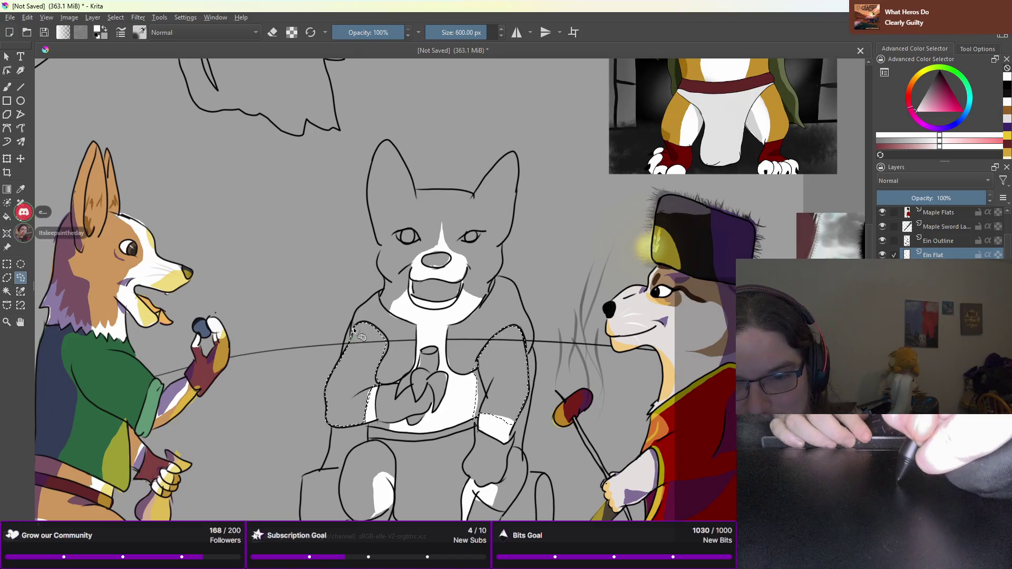
{"action": "mouse_move", "coordinate": [354, 328]}
{"action": "left_mouse_down"}
{"action": "mouse_move", "coordinate": [377, 330]}
{"action": "mouse_move", "coordinate": [395, 359]}
{"action": "mouse_move", "coordinate": [394, 350]}
{"action": "left_mouse_up"}
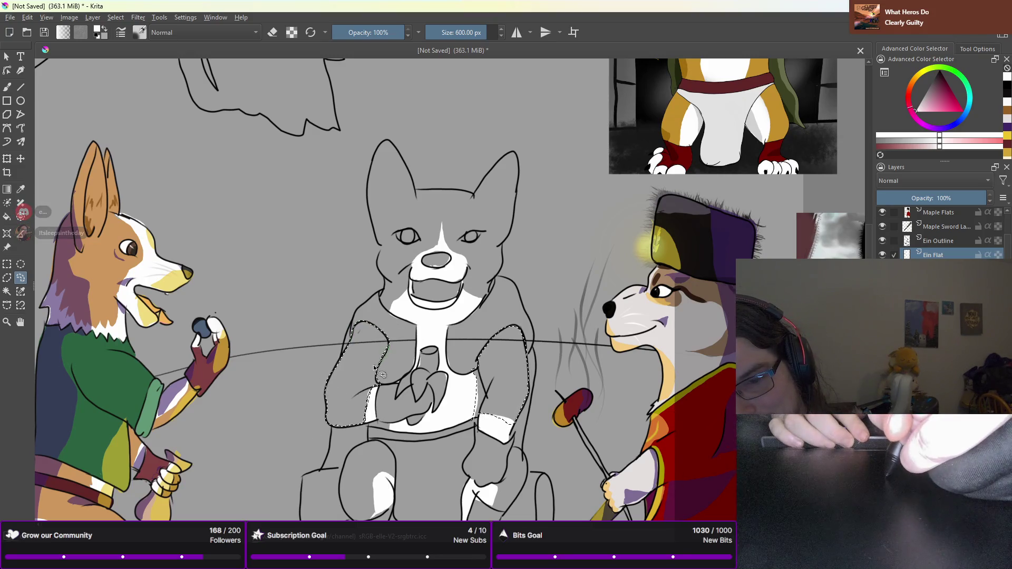
{"action": "left_click_drag", "start_coordinate": [376, 364], "coordinate": [412, 308]}
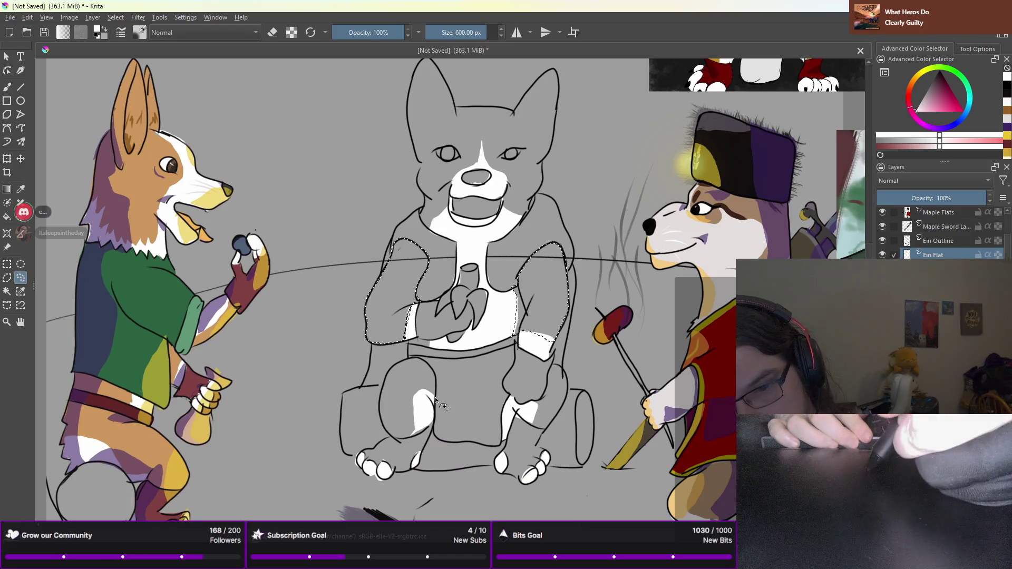
{"action": "mouse_move", "coordinate": [433, 372]}
{"action": "left_mouse_down"}
{"action": "mouse_move", "coordinate": [419, 360]}
{"action": "mouse_move", "coordinate": [390, 368]}
{"action": "mouse_move", "coordinate": [385, 431]}
{"action": "mouse_move", "coordinate": [414, 433]}
{"action": "mouse_move", "coordinate": [433, 396]}
{"action": "mouse_move", "coordinate": [400, 445]}
{"action": "left_mouse_up"}
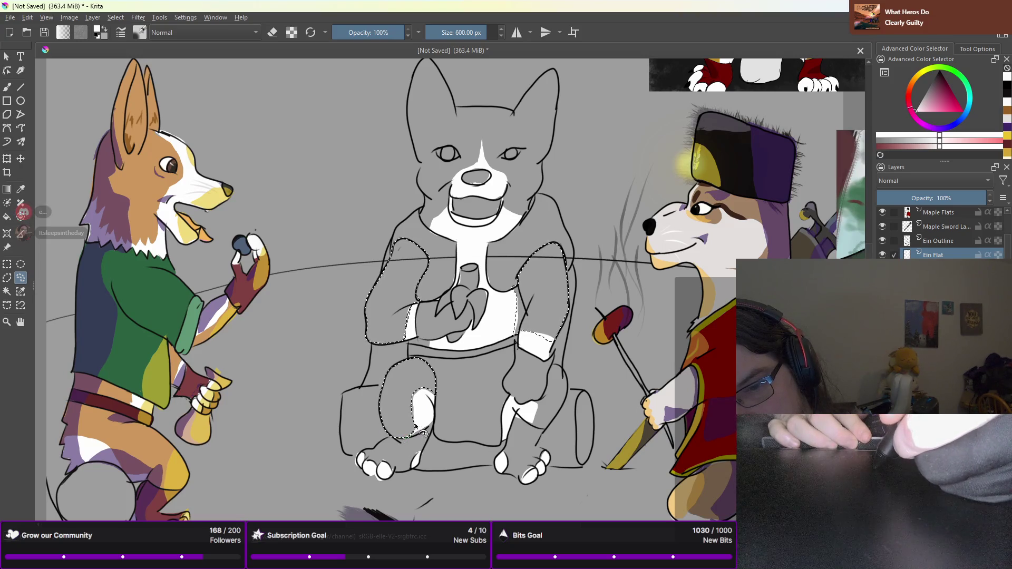
{"action": "mouse_move", "coordinate": [413, 424]}
{"action": "left_mouse_down"}
{"action": "mouse_move", "coordinate": [426, 399]}
{"action": "mouse_move", "coordinate": [409, 420]}
{"action": "left_mouse_up"}
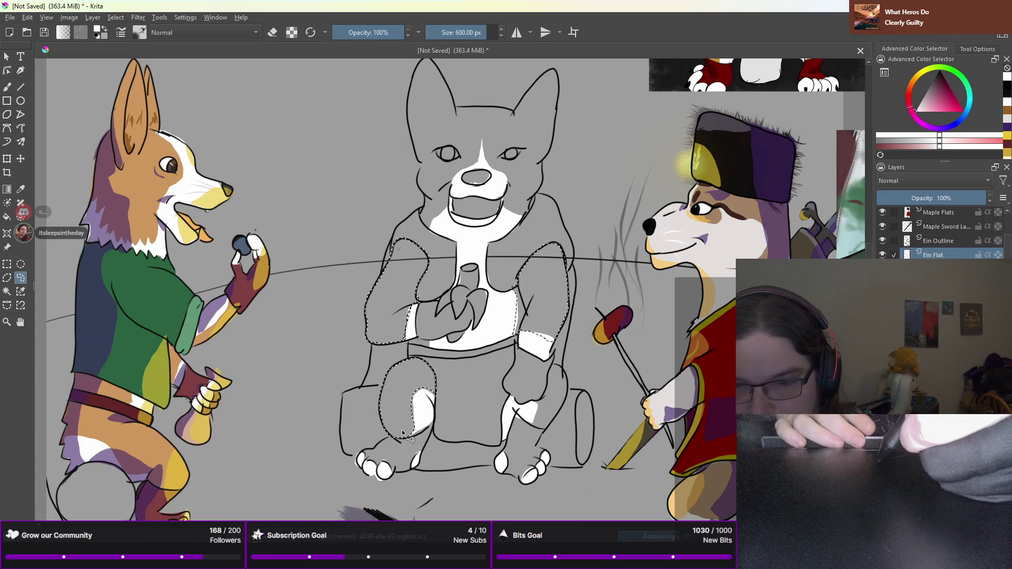
{"action": "mouse_move", "coordinate": [412, 436]}
{"action": "left_mouse_down"}
{"action": "mouse_move", "coordinate": [413, 409]}
{"action": "mouse_move", "coordinate": [428, 394]}
{"action": "mouse_move", "coordinate": [445, 399]}
{"action": "mouse_move", "coordinate": [412, 410]}
{"action": "left_mouse_up"}
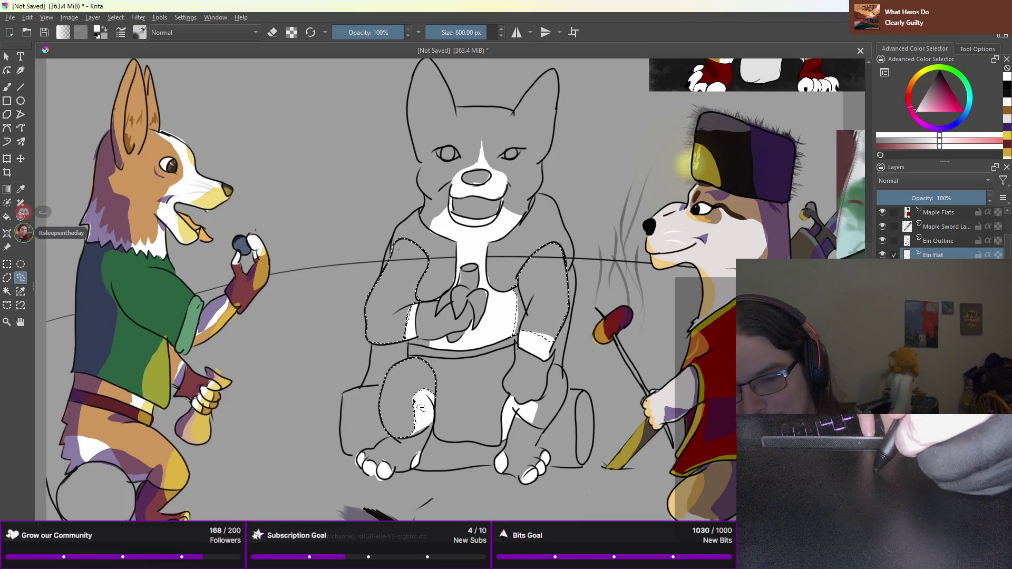
Zoom in and smooth the selection edge along the white patch's left side
{"action": "scroll", "coordinate": [415, 401], "scroll_direction": "up", "scroll_amount": 1}
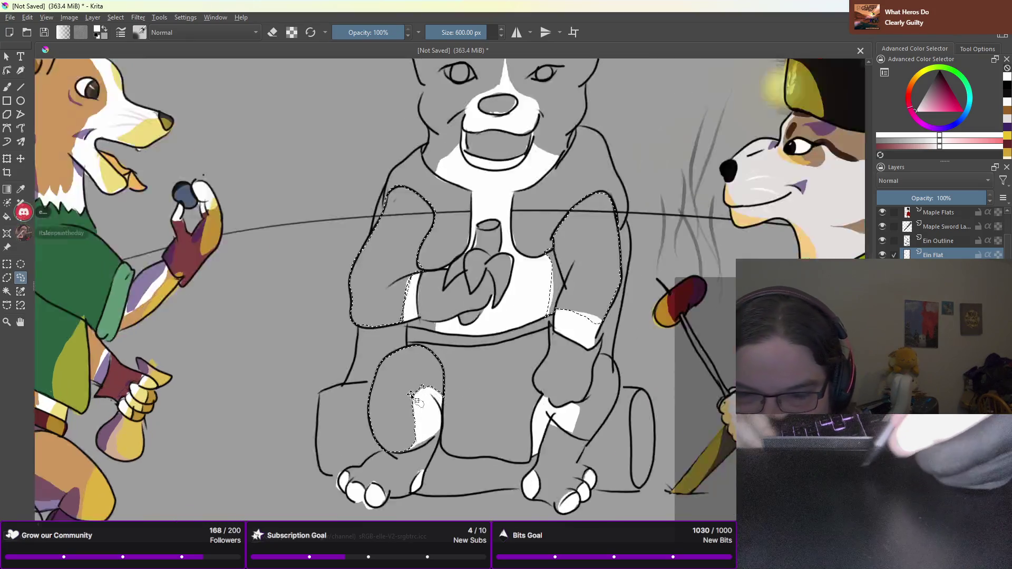
{"action": "scroll", "coordinate": [411, 394], "scroll_direction": "up", "scroll_amount": 4}
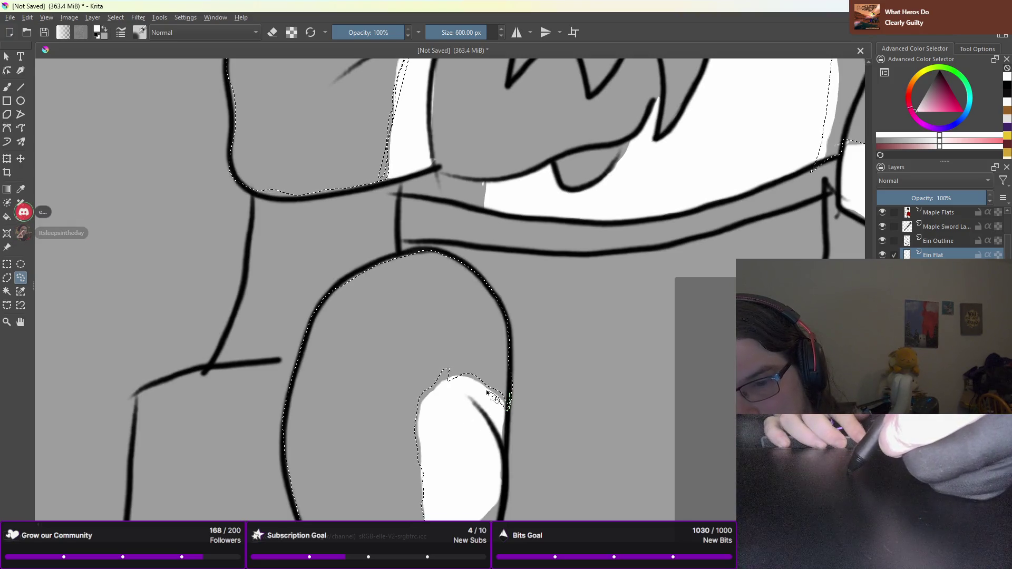
{"action": "mouse_move", "coordinate": [431, 400]}
{"action": "left_mouse_down"}
{"action": "mouse_move", "coordinate": [411, 388]}
{"action": "mouse_move", "coordinate": [446, 382]}
{"action": "left_mouse_up"}
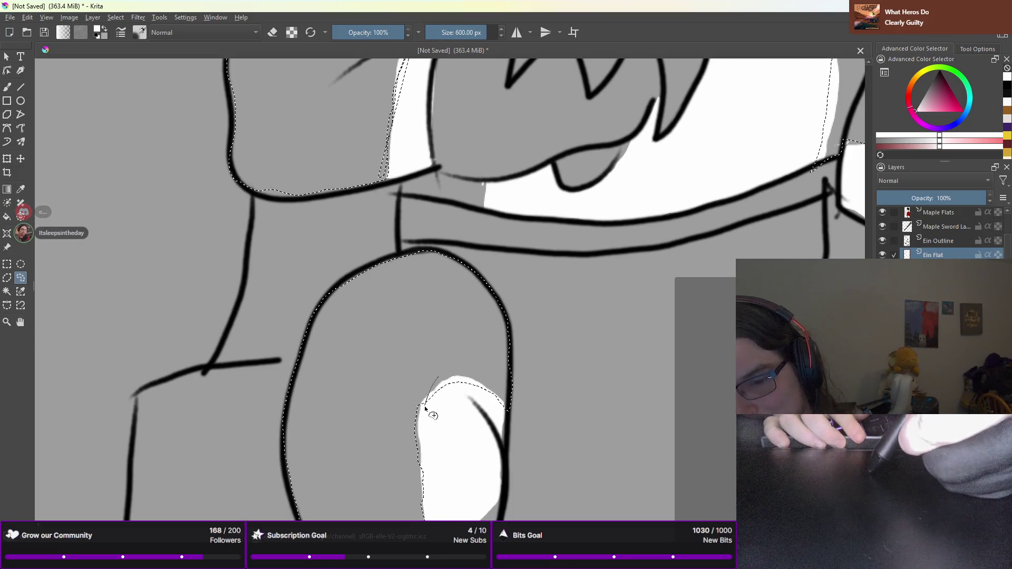
{"action": "left_click_drag", "start_coordinate": [428, 400], "coordinate": [420, 443]}
{"action": "left_click_drag", "start_coordinate": [417, 407], "coordinate": [425, 472]}
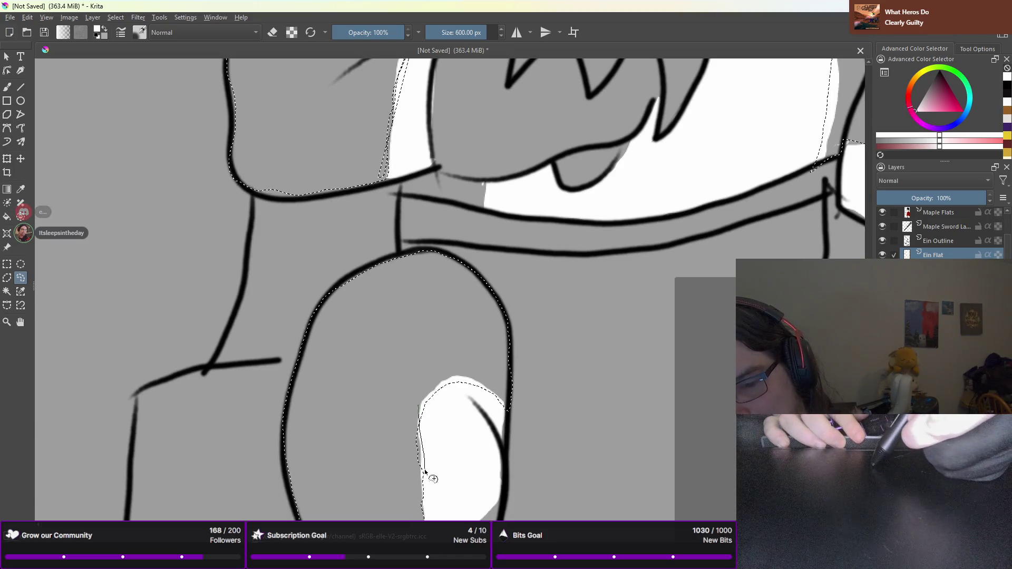
At 100% zoom, tidy the selection edge so the grey sliver by the left leg's white patch is covered
{"action": "key", "text": "1"}
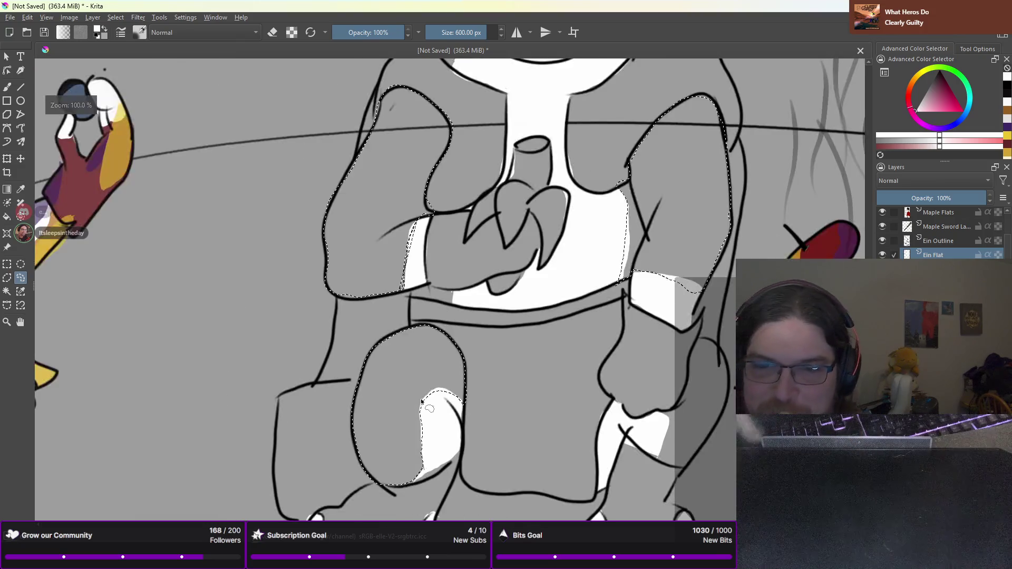
{"action": "scroll", "coordinate": [459, 404], "scroll_direction": "down", "scroll_amount": 2}
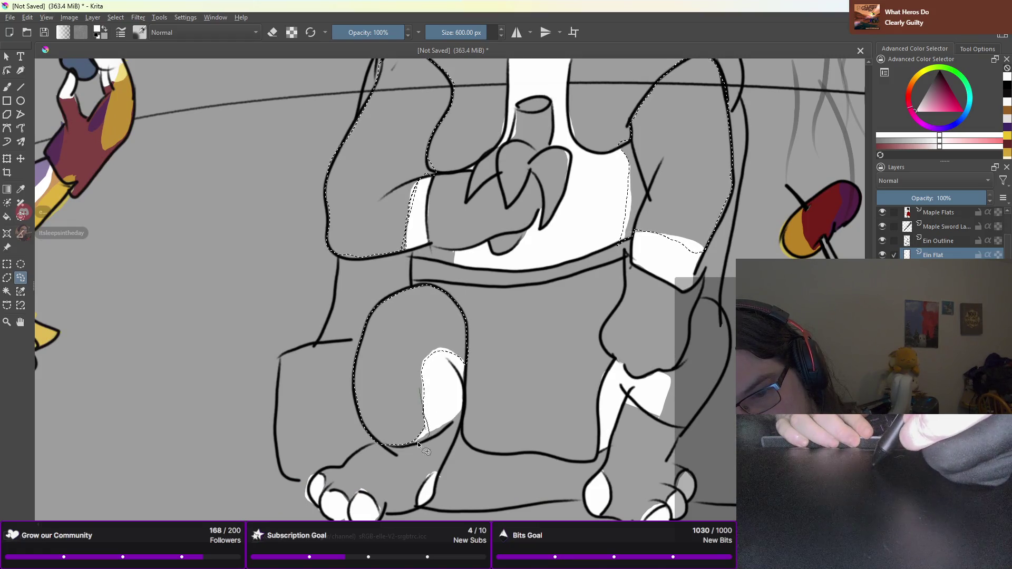
{"action": "left_click_drag", "start_coordinate": [428, 438], "coordinate": [424, 412]}
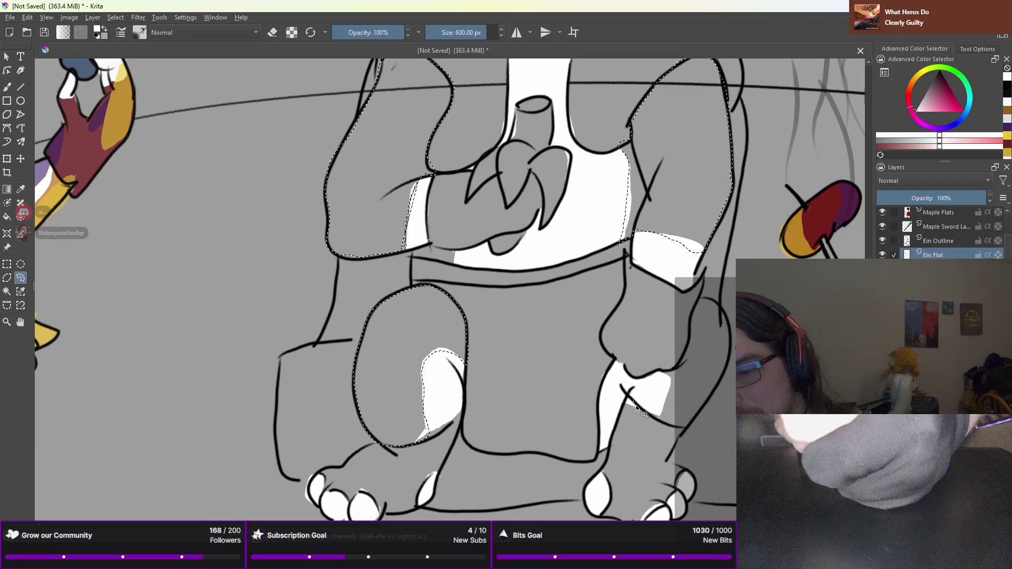
Lasso around the corgi's right thigh outline to add it to the selection
{"action": "left_click_drag", "start_coordinate": [652, 416], "coordinate": [674, 380]}
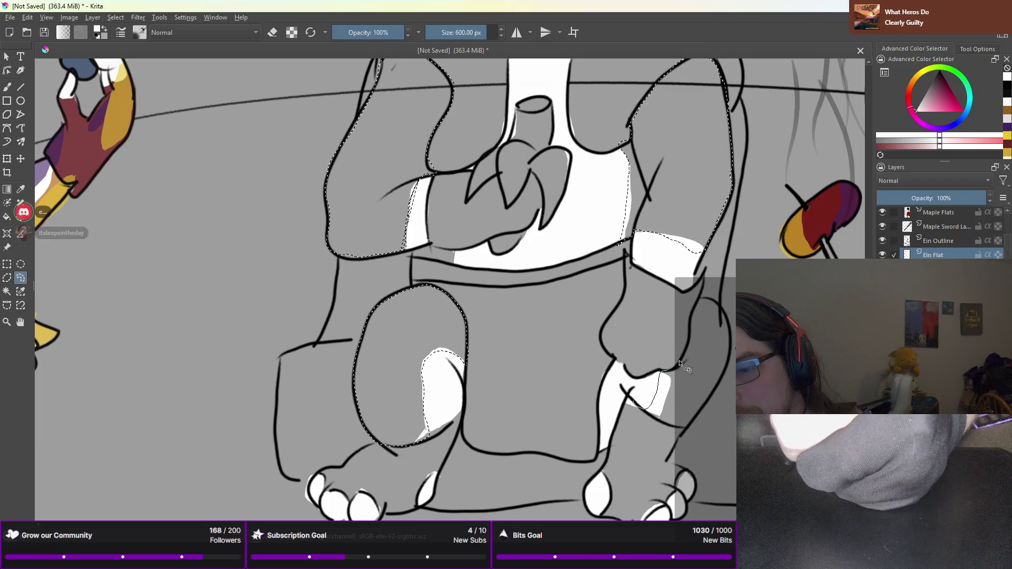
{"action": "left_click_drag", "start_coordinate": [694, 311], "coordinate": [719, 301]}
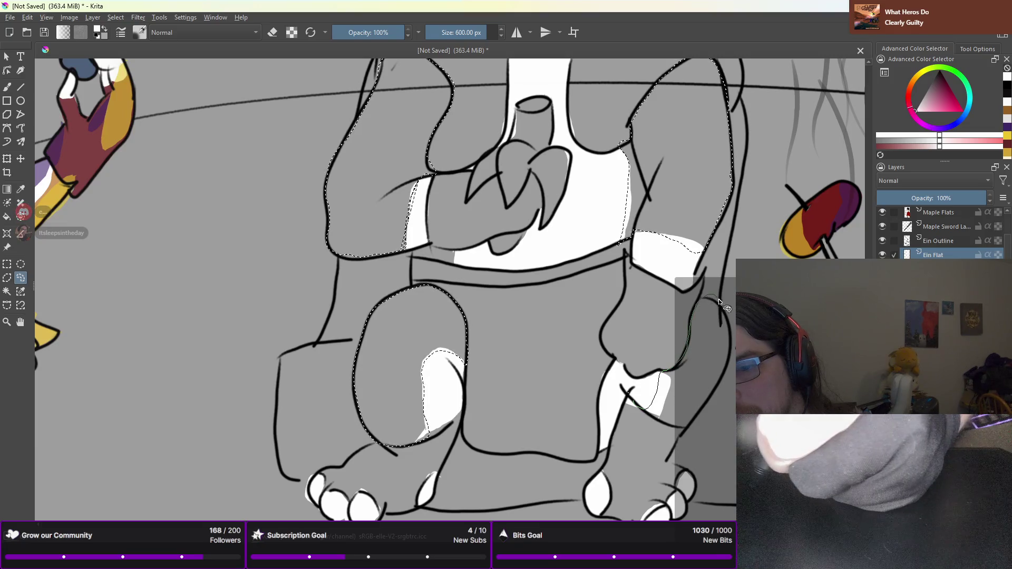
{"action": "mouse_move", "coordinate": [694, 419]}
{"action": "left_mouse_down"}
{"action": "mouse_move", "coordinate": [680, 430]}
{"action": "mouse_move", "coordinate": [644, 412]}
{"action": "left_mouse_up"}
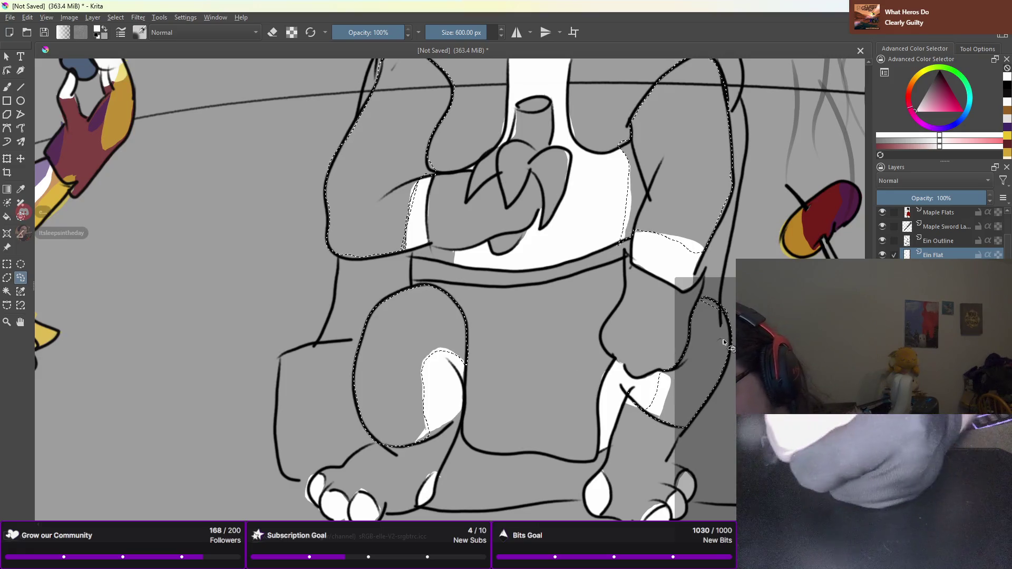
{"action": "left_click_drag", "start_coordinate": [701, 304], "coordinate": [704, 301]}
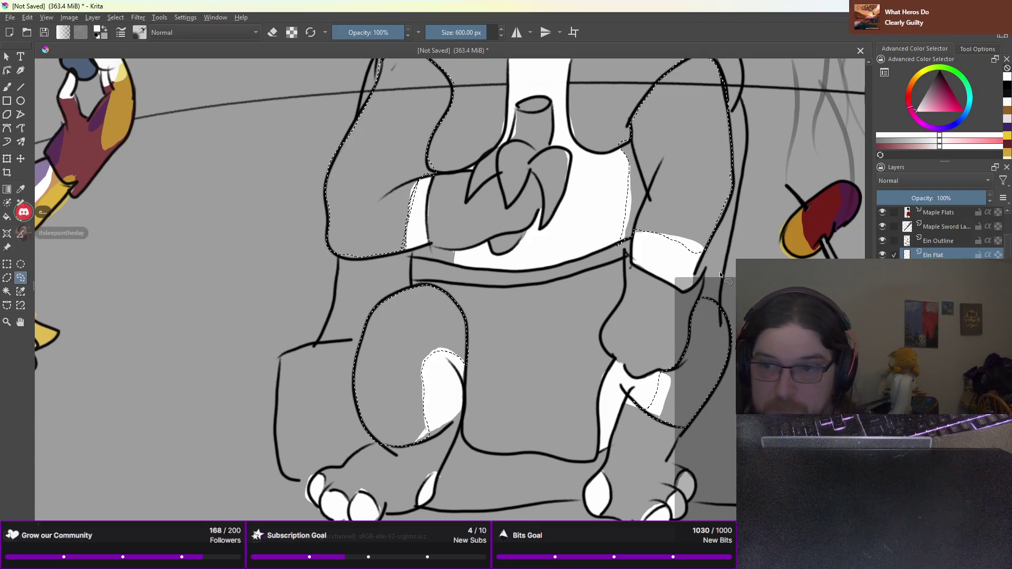
{"action": "scroll", "coordinate": [721, 275], "scroll_direction": "down", "scroll_amount": 1}
{"action": "left_click_drag", "start_coordinate": [720, 259], "coordinate": [726, 336]}
{"action": "left_click_drag", "start_coordinate": [725, 276], "coordinate": [726, 359]}
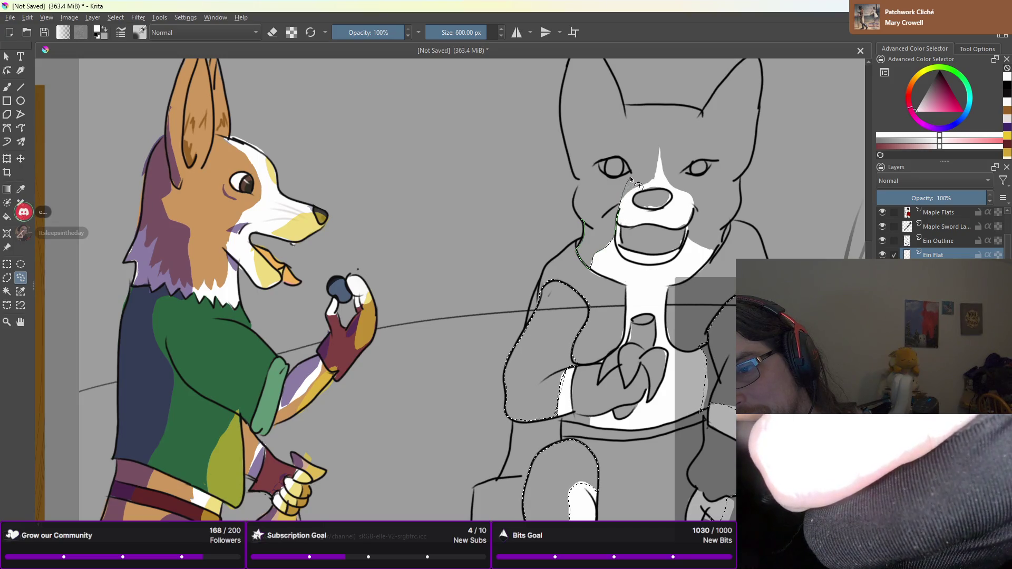
Lasso the seated corgi's eyes, head and both ears into the selection, skipping the white muzzle
{"action": "mouse_move", "coordinate": [619, 177]}
{"action": "left_mouse_down"}
{"action": "mouse_move", "coordinate": [592, 165]}
{"action": "mouse_move", "coordinate": [573, 207]}
{"action": "mouse_move", "coordinate": [584, 228]}
{"action": "left_mouse_up"}
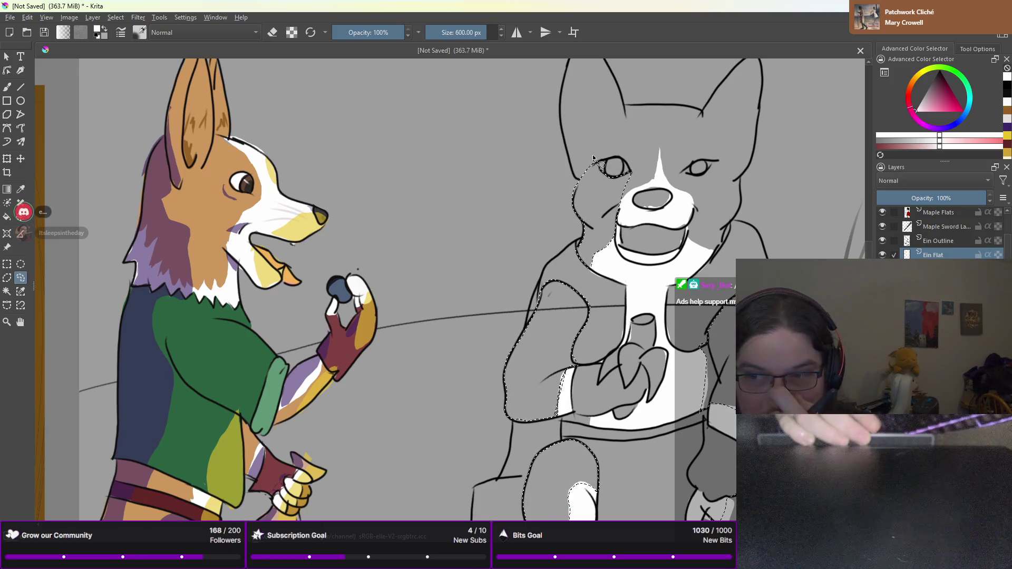
{"action": "mouse_move", "coordinate": [594, 159]}
{"action": "left_mouse_down"}
{"action": "mouse_move", "coordinate": [701, 114]}
{"action": "mouse_move", "coordinate": [622, 103]}
{"action": "mouse_move", "coordinate": [578, 177]}
{"action": "left_mouse_up"}
{"action": "scroll", "coordinate": [685, 59], "scroll_direction": "down", "scroll_amount": 2}
{"action": "mouse_move", "coordinate": [686, 59]}
{"action": "left_mouse_down"}
{"action": "mouse_move", "coordinate": [683, 94]}
{"action": "mouse_move", "coordinate": [622, 248]}
{"action": "left_mouse_up"}
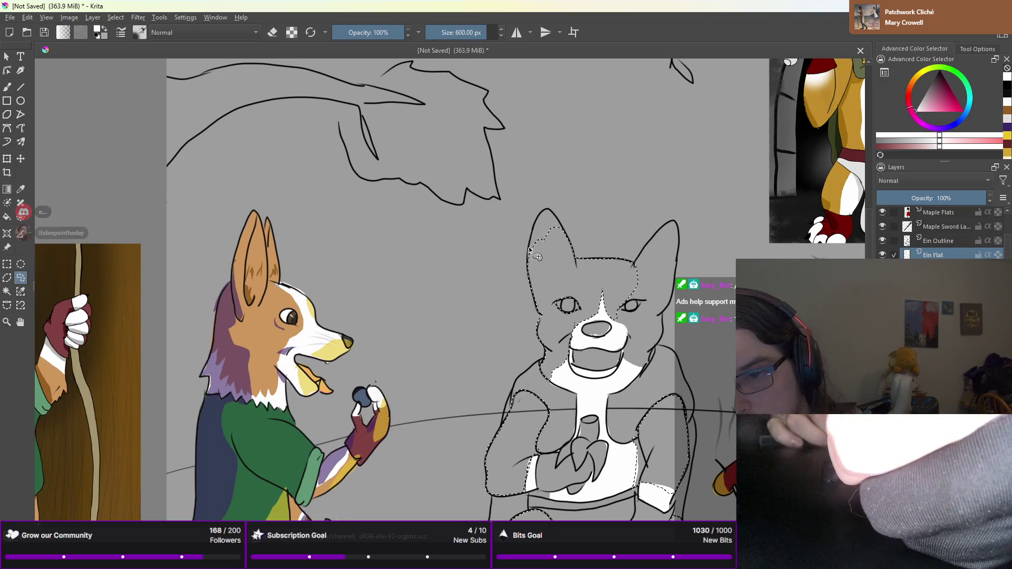
{"action": "left_click_drag", "start_coordinate": [535, 228], "coordinate": [549, 209]}
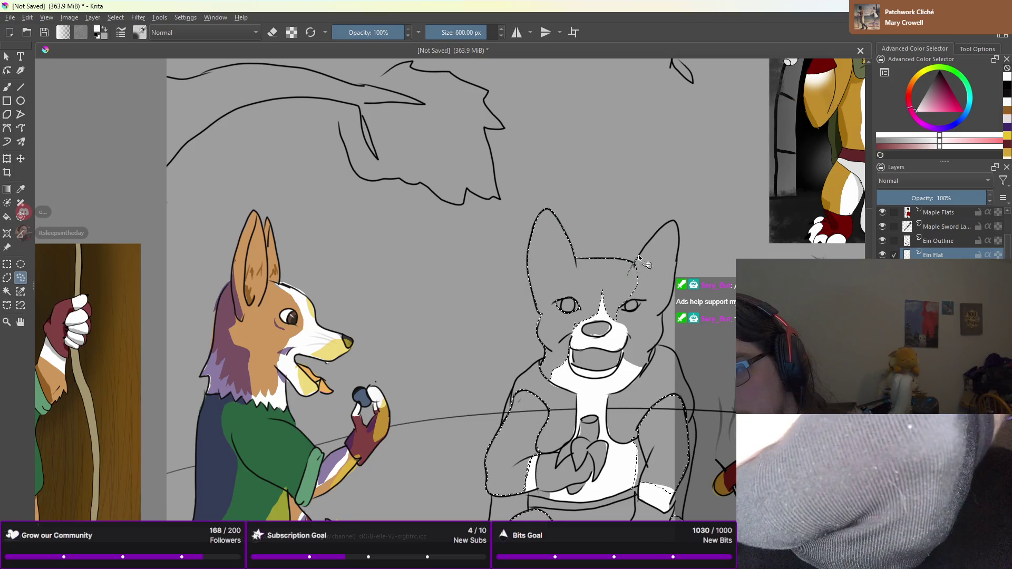
{"action": "mouse_move", "coordinate": [654, 238]}
{"action": "left_mouse_down"}
{"action": "mouse_move", "coordinate": [666, 227]}
{"action": "mouse_move", "coordinate": [678, 235]}
{"action": "mouse_move", "coordinate": [666, 304]}
{"action": "mouse_move", "coordinate": [626, 293]}
{"action": "left_mouse_up"}
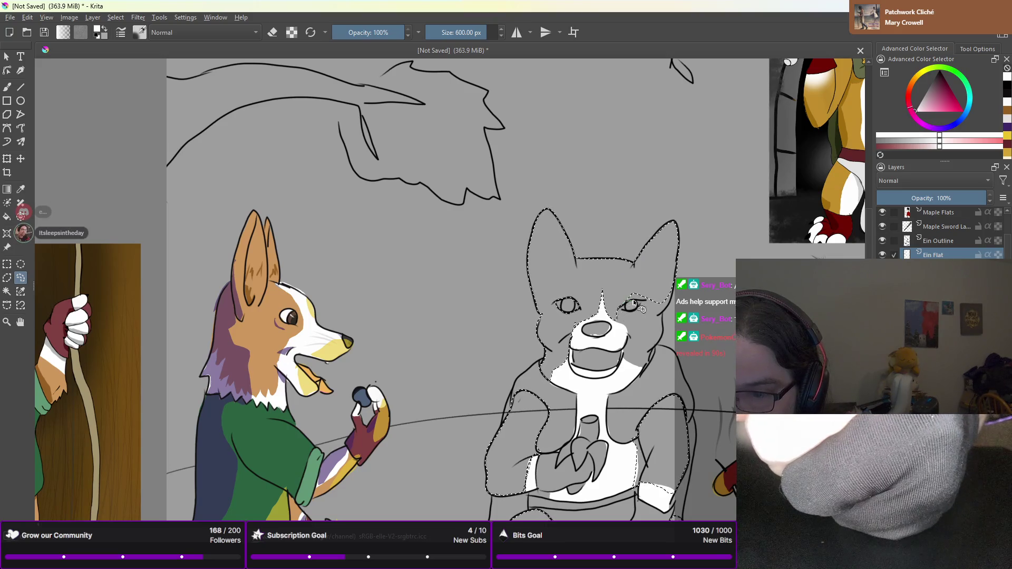
{"action": "mouse_move", "coordinate": [647, 301]}
{"action": "left_mouse_down"}
{"action": "mouse_move", "coordinate": [617, 325]}
{"action": "mouse_move", "coordinate": [654, 346]}
{"action": "mouse_move", "coordinate": [670, 302]}
{"action": "left_mouse_up"}
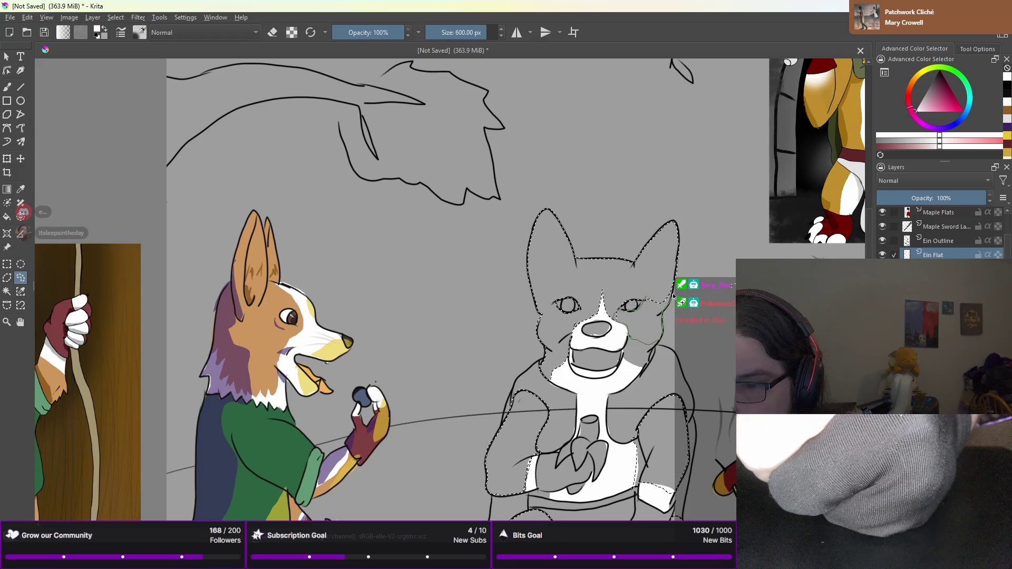
{"action": "scroll", "coordinate": [669, 244], "scroll_direction": "up", "scroll_amount": 3}
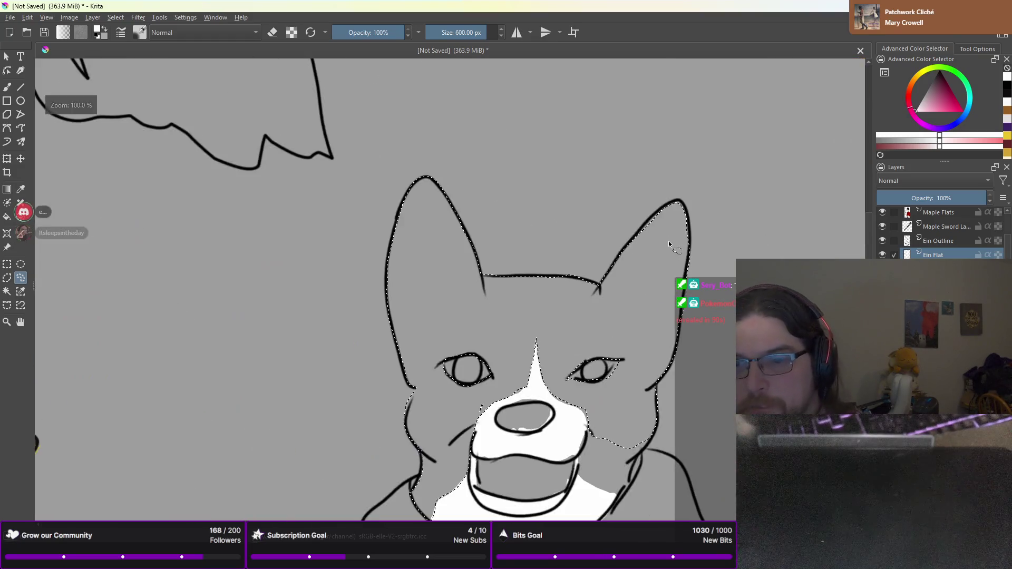
Extend the selection over the fur below the right cheek down to the neck
{"action": "mouse_move", "coordinate": [560, 406]}
{"action": "left_mouse_down"}
{"action": "mouse_move", "coordinate": [587, 358]}
{"action": "mouse_move", "coordinate": [651, 311]}
{"action": "left_mouse_up"}
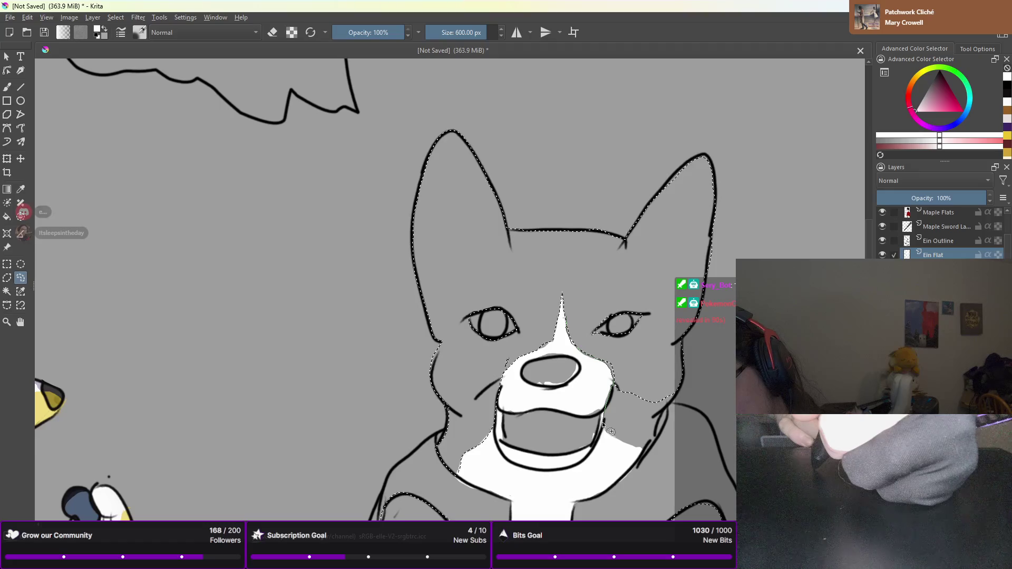
{"action": "left_click_drag", "start_coordinate": [606, 425], "coordinate": [635, 420]}
{"action": "mouse_move", "coordinate": [649, 364]}
{"action": "left_mouse_down"}
{"action": "mouse_move", "coordinate": [633, 341]}
{"action": "mouse_move", "coordinate": [638, 403]}
{"action": "mouse_move", "coordinate": [657, 406]}
{"action": "mouse_move", "coordinate": [681, 388]}
{"action": "mouse_move", "coordinate": [643, 447]}
{"action": "mouse_move", "coordinate": [631, 425]}
{"action": "mouse_move", "coordinate": [648, 455]}
{"action": "mouse_move", "coordinate": [617, 438]}
{"action": "mouse_move", "coordinate": [613, 421]}
{"action": "mouse_move", "coordinate": [621, 445]}
{"action": "left_mouse_up"}
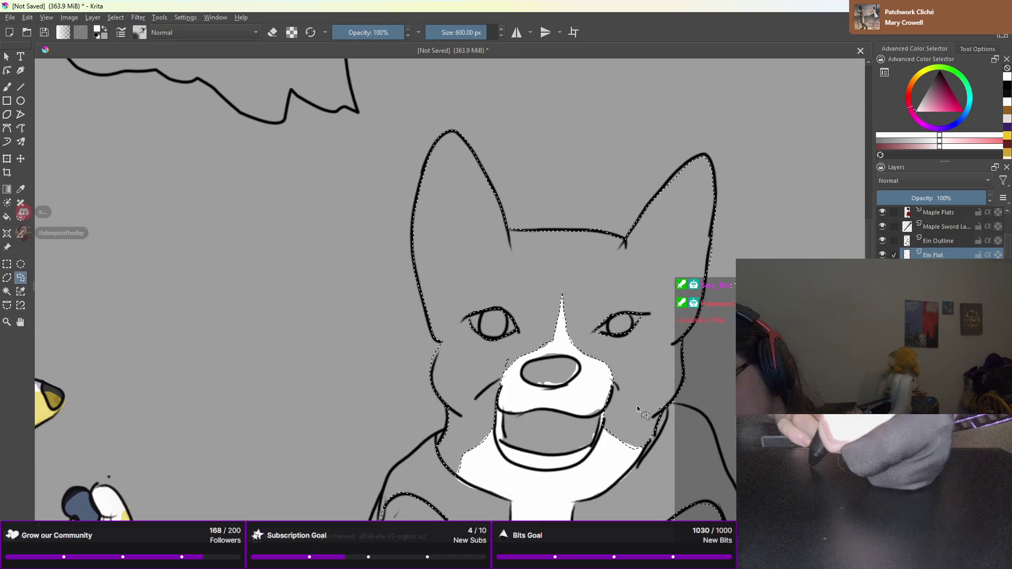
{"action": "left_click_drag", "start_coordinate": [638, 409], "coordinate": [644, 421]}
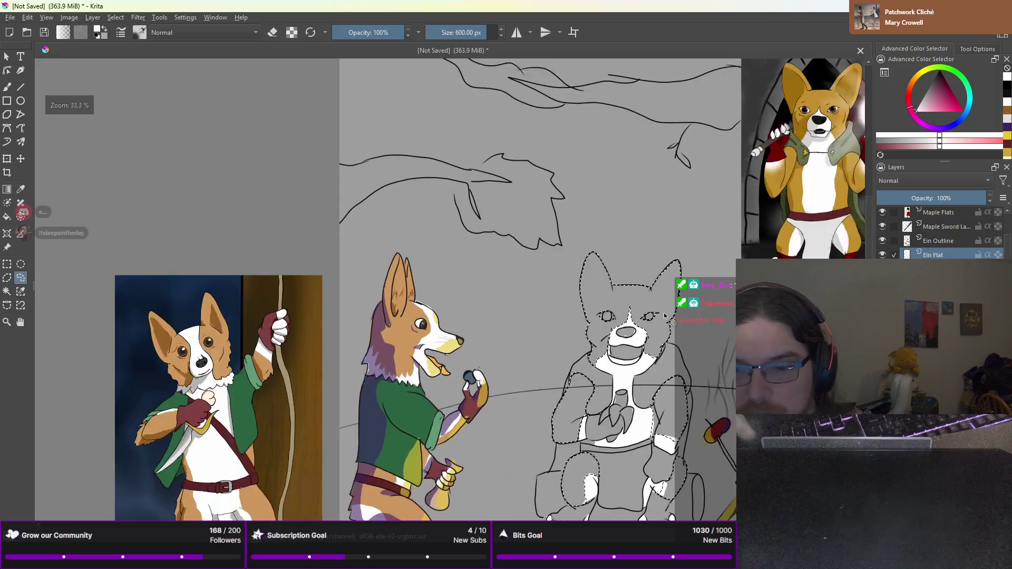
{"action": "scroll", "coordinate": [664, 312], "scroll_direction": "down", "scroll_amount": 5}
Sample orange-tan from the reference corgi and brush it over the selected head, ears, arms and thighs
{"action": "left_click_drag", "start_coordinate": [648, 322], "coordinate": [620, 196]}
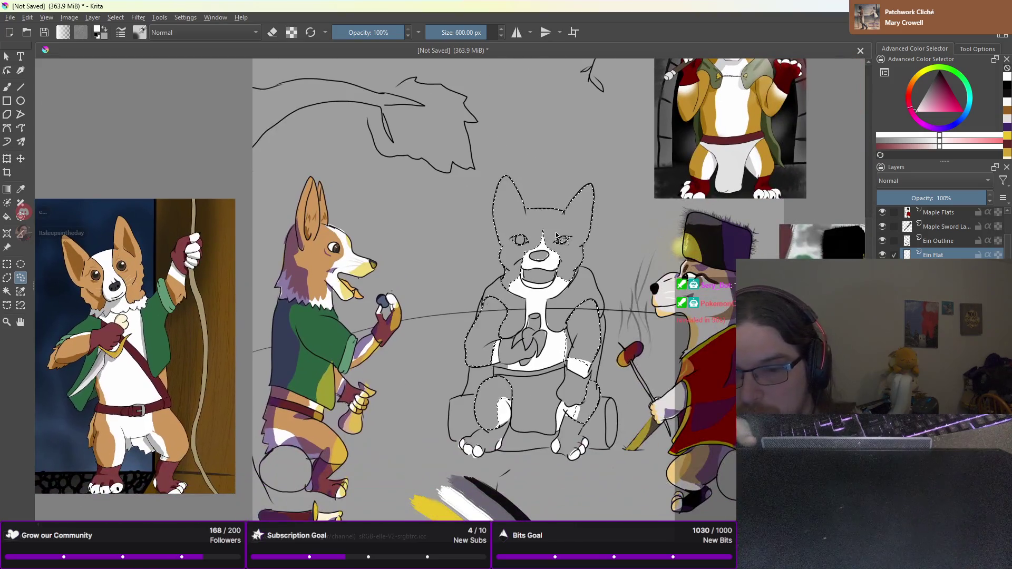
{"action": "key", "text": "b"}
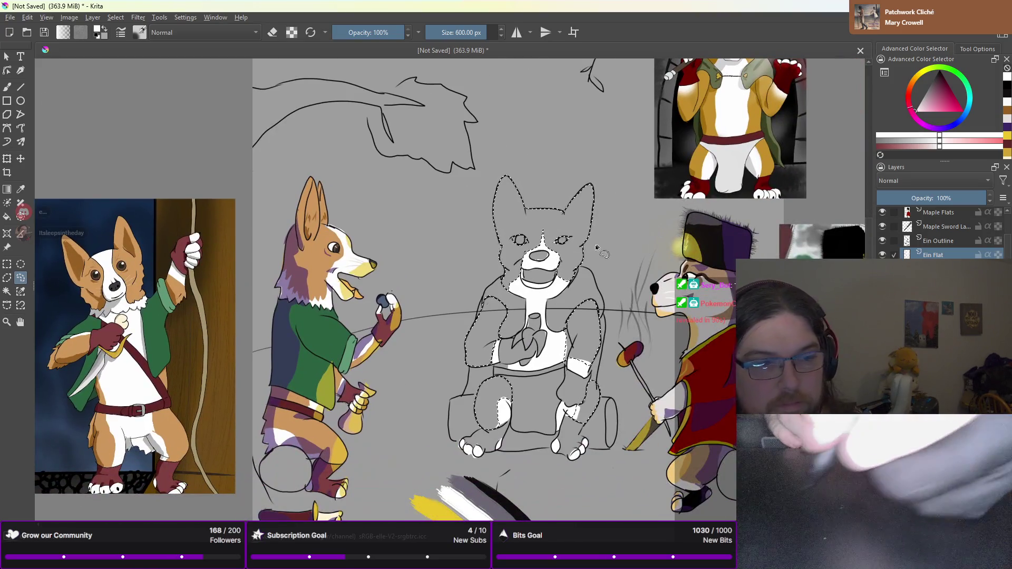
{"action": "left_click", "coordinate": [713, 125], "text": "ctrl"}
{"action": "mouse_move", "coordinate": [512, 195]}
{"action": "left_mouse_down"}
{"action": "mouse_move", "coordinate": [580, 221]}
{"action": "mouse_move", "coordinate": [590, 401]}
{"action": "left_mouse_up"}
{"action": "mouse_move", "coordinate": [475, 152]}
{"action": "left_mouse_down"}
{"action": "mouse_move", "coordinate": [532, 226]}
{"action": "mouse_move", "coordinate": [485, 327]}
{"action": "mouse_move", "coordinate": [493, 401]}
{"action": "mouse_move", "coordinate": [614, 343]}
{"action": "left_mouse_up"}
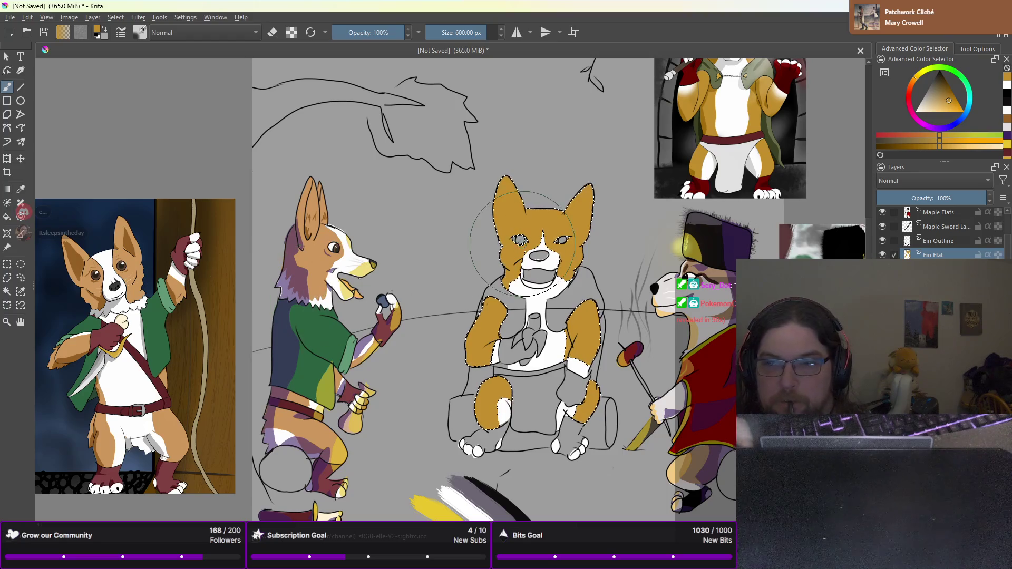
{"action": "left_click_drag", "start_coordinate": [619, 222], "coordinate": [529, 311]}
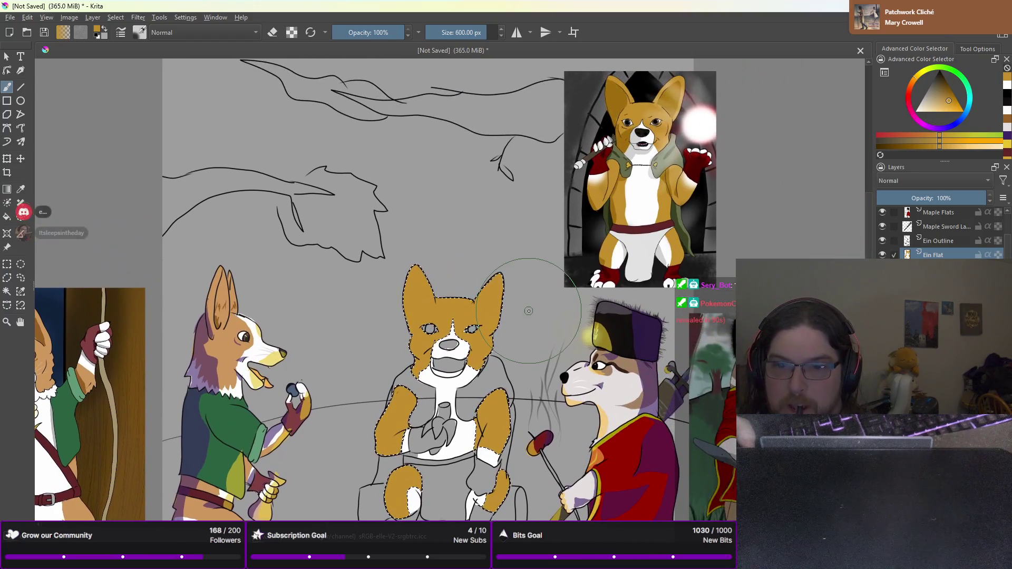
{"action": "scroll", "coordinate": [452, 335], "scroll_direction": "up", "scroll_amount": 1}
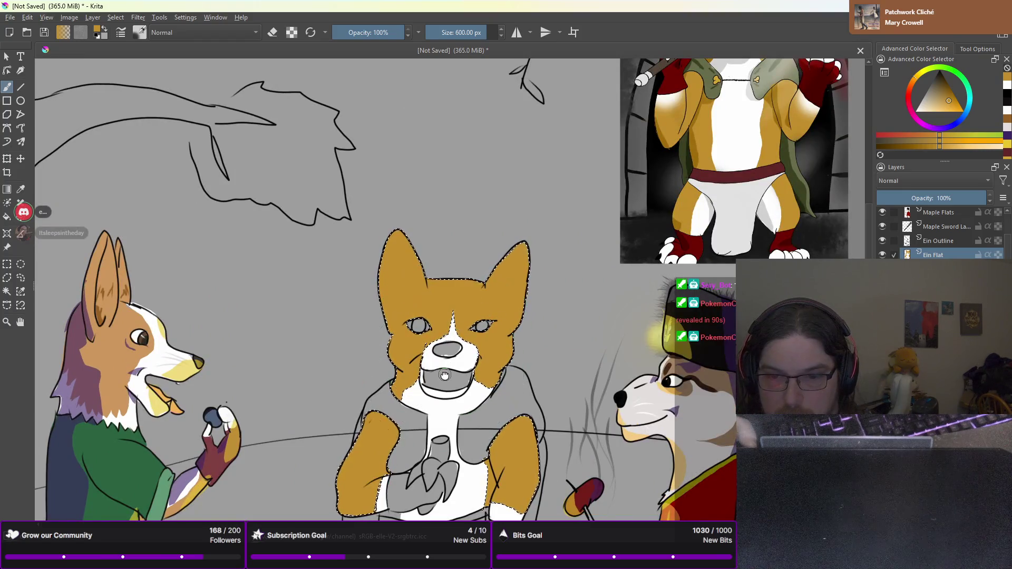
{"action": "left_click_drag", "start_coordinate": [453, 335], "coordinate": [512, 299]}
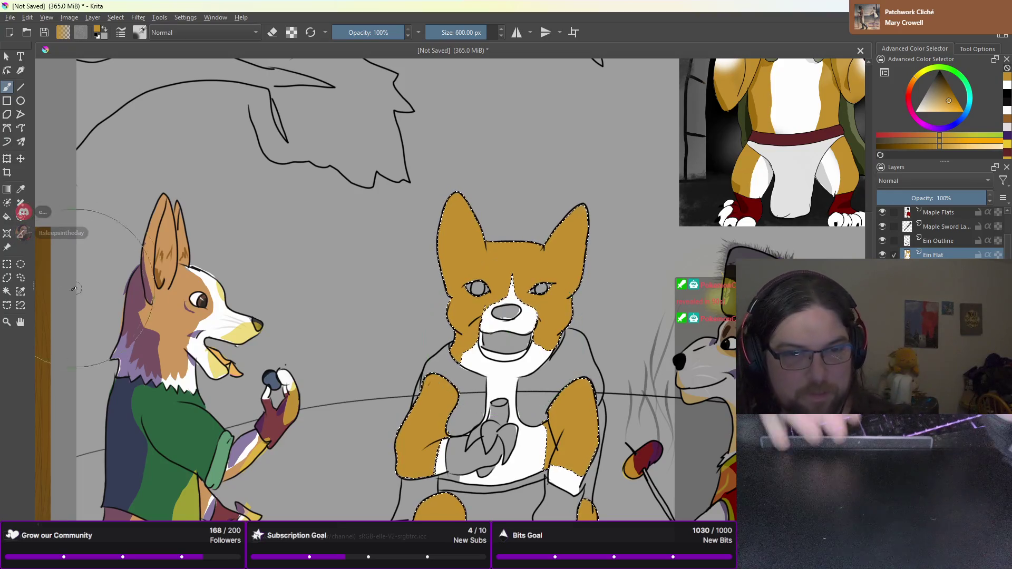
{"action": "left_click", "coordinate": [20, 279]}
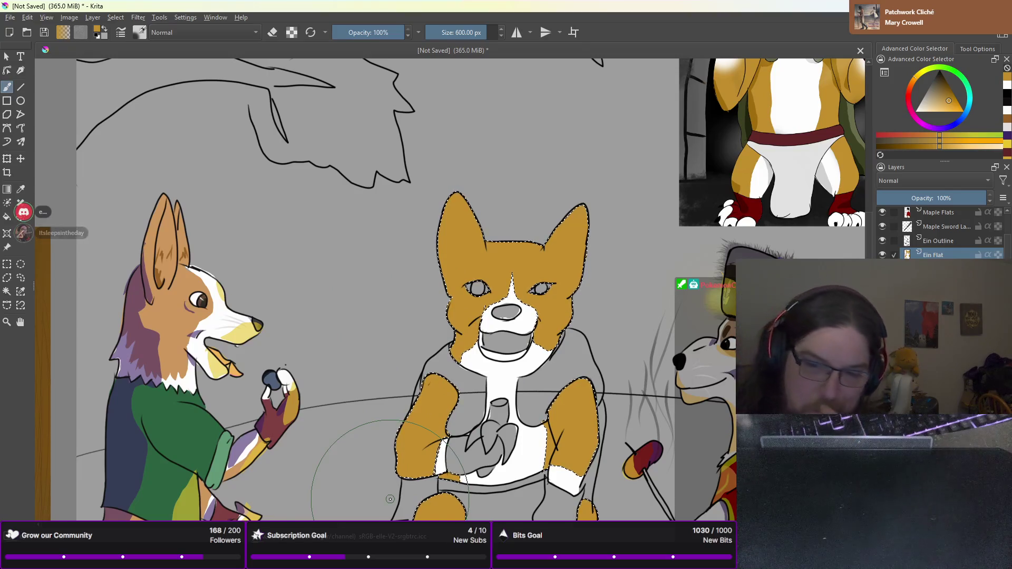
{"action": "scroll", "coordinate": [390, 499], "scroll_direction": "down", "scroll_amount": 1}
{"action": "scroll", "coordinate": [450, 325], "scroll_direction": "down", "scroll_amount": 5}
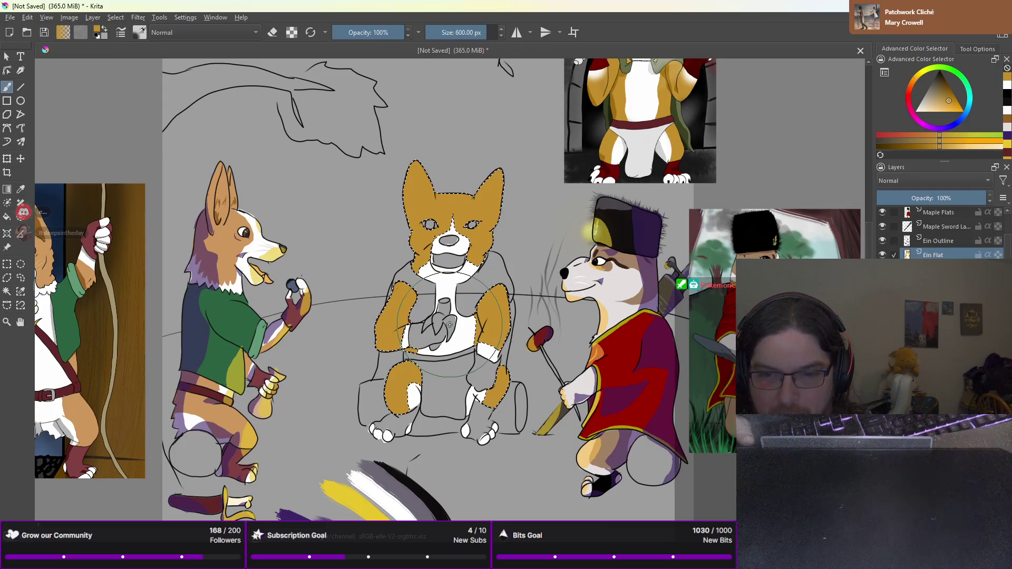
{"action": "left_click_drag", "start_coordinate": [535, 272], "coordinate": [508, 339]}
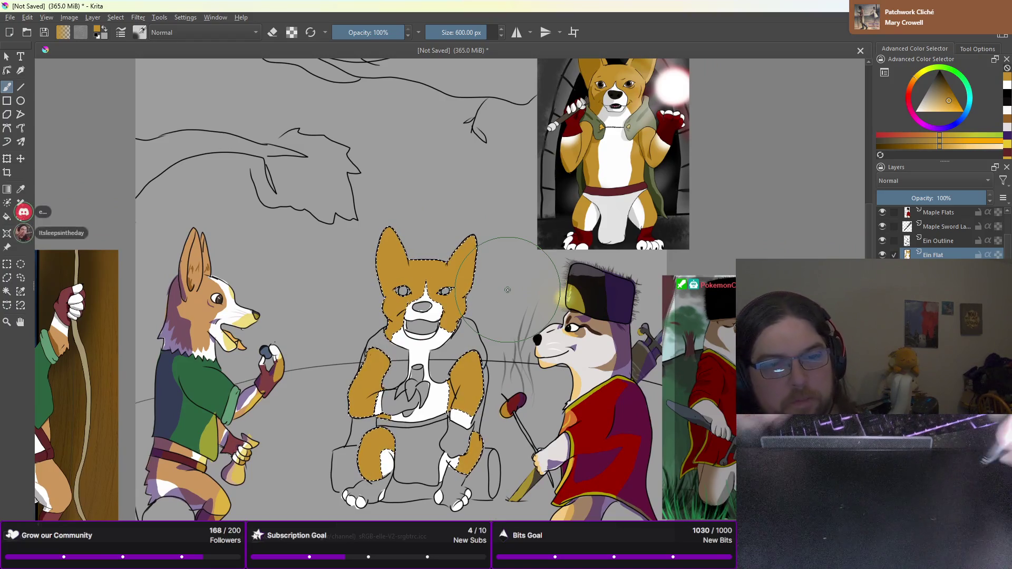
{"action": "left_click", "coordinate": [21, 277]}
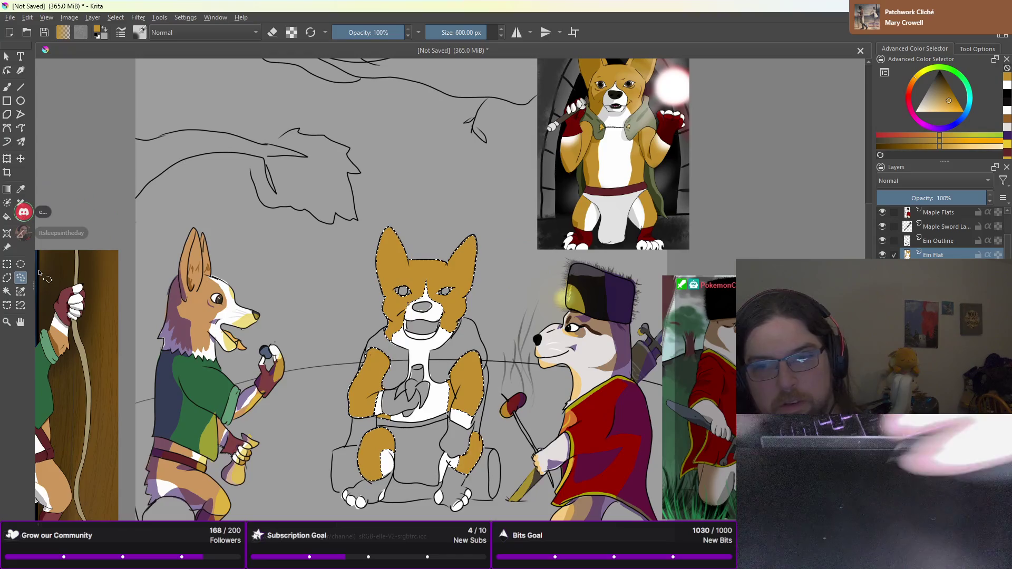
Trace a first freehand outline around the seated corgi's nose
{"action": "scroll", "coordinate": [413, 319], "scroll_direction": "up", "scroll_amount": 5}
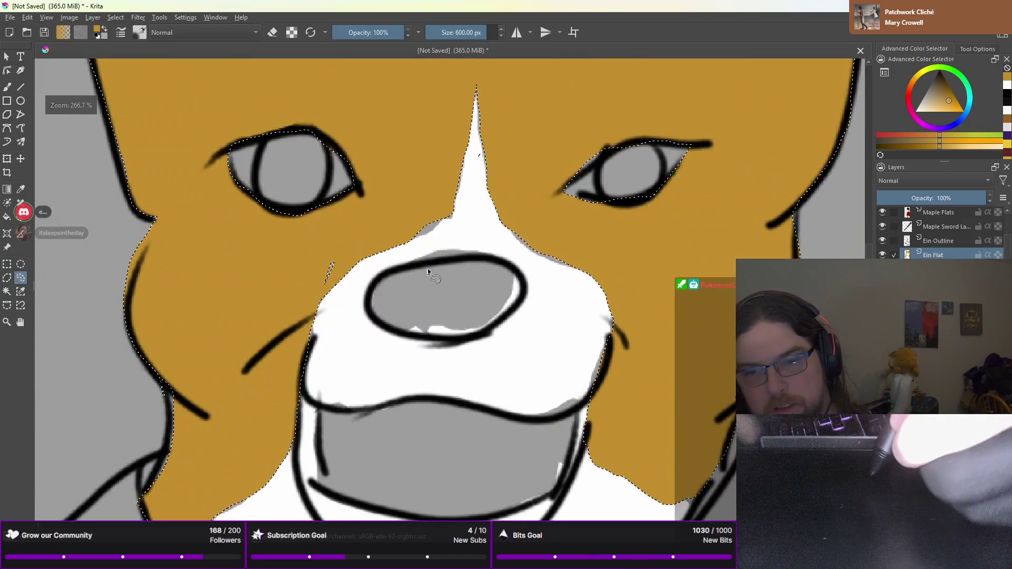
{"action": "mouse_move", "coordinate": [403, 273]}
{"action": "left_mouse_down"}
{"action": "mouse_move", "coordinate": [464, 258]}
{"action": "mouse_move", "coordinate": [522, 277]}
{"action": "mouse_move", "coordinate": [525, 292]}
{"action": "mouse_move", "coordinate": [498, 329]}
{"action": "mouse_move", "coordinate": [453, 336]}
{"action": "mouse_move", "coordinate": [424, 324]}
{"action": "mouse_move", "coordinate": [409, 286]}
{"action": "mouse_move", "coordinate": [416, 264]}
{"action": "mouse_move", "coordinate": [461, 250]}
{"action": "mouse_move", "coordinate": [527, 281]}
{"action": "left_mouse_up"}
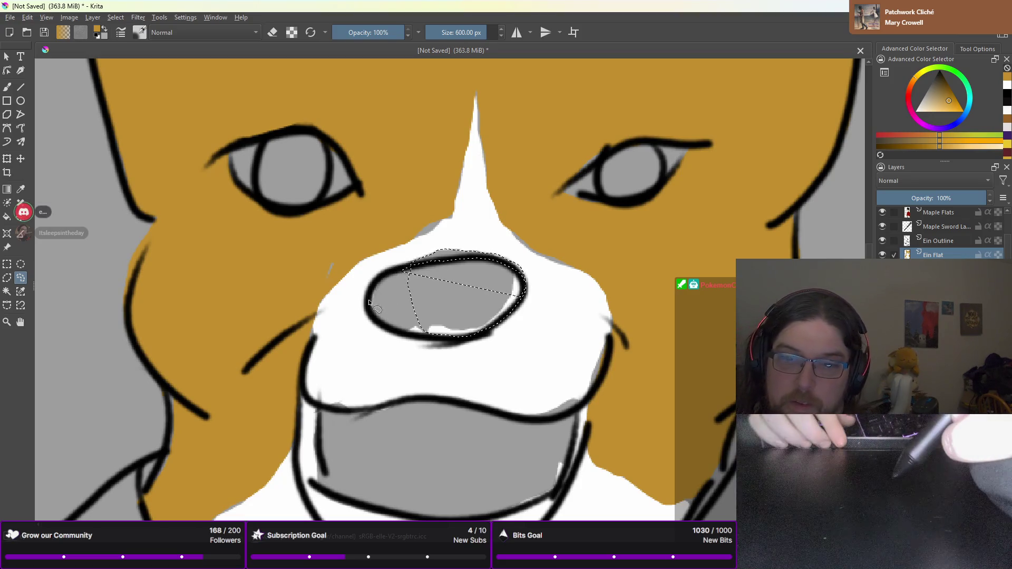
{"action": "left_click_drag", "start_coordinate": [397, 274], "coordinate": [437, 251]}
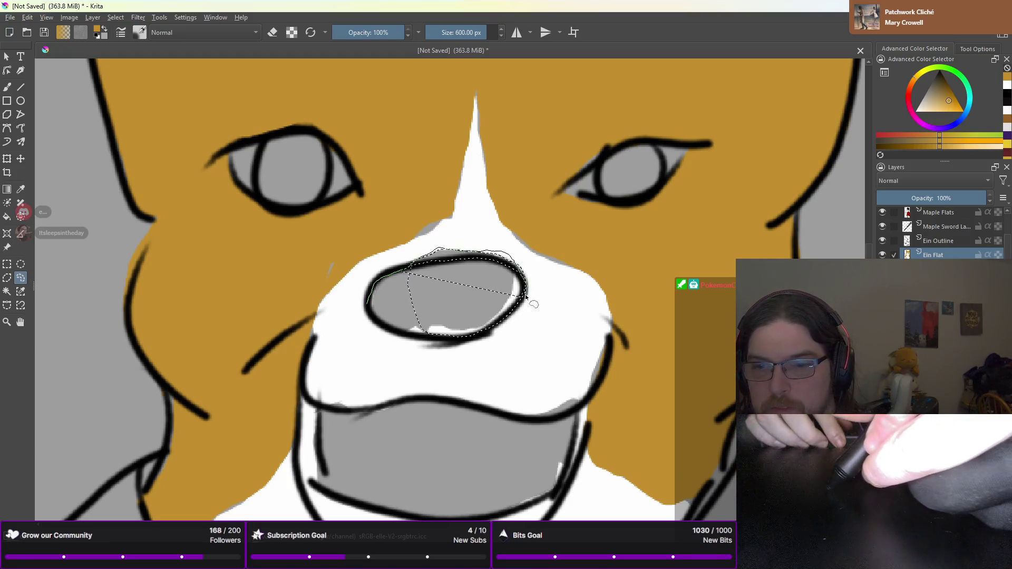
{"action": "left_click_drag", "start_coordinate": [441, 343], "coordinate": [410, 339]}
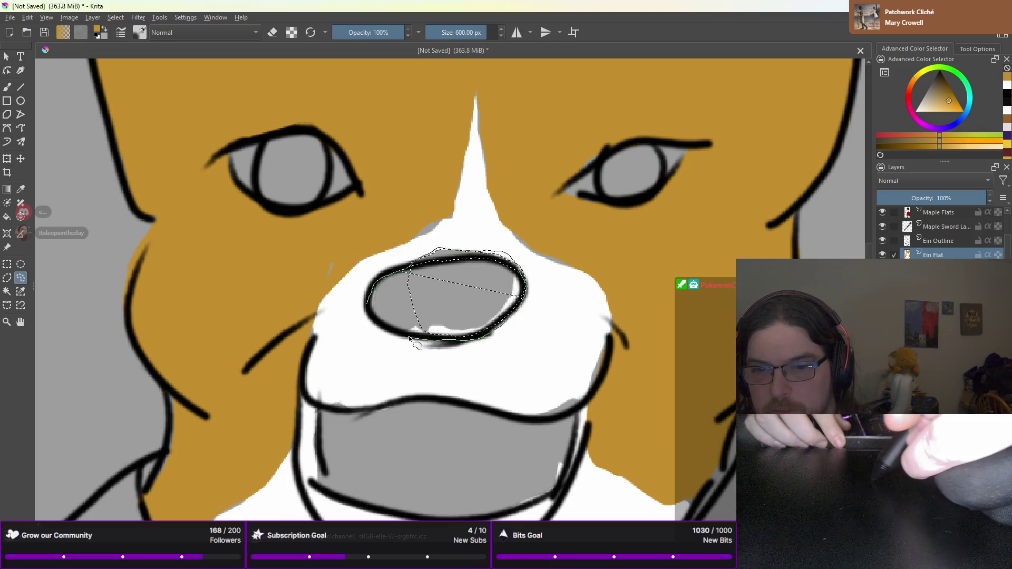
{"action": "left_click_drag", "start_coordinate": [365, 304], "coordinate": [371, 281]}
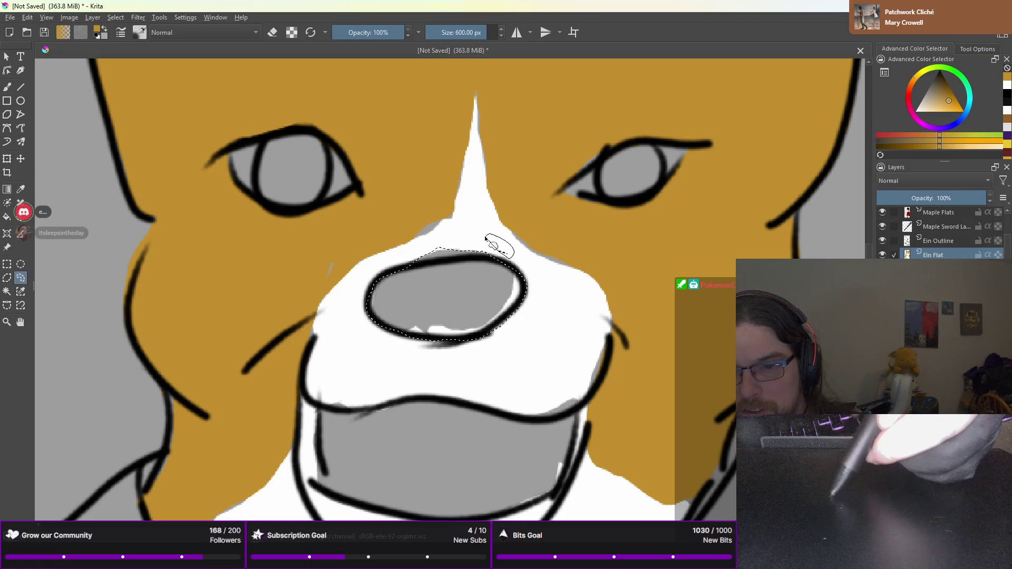
Redraw the nose selection with a new outline reaching above the nose
{"action": "left_click_drag", "start_coordinate": [486, 239], "coordinate": [488, 240]}
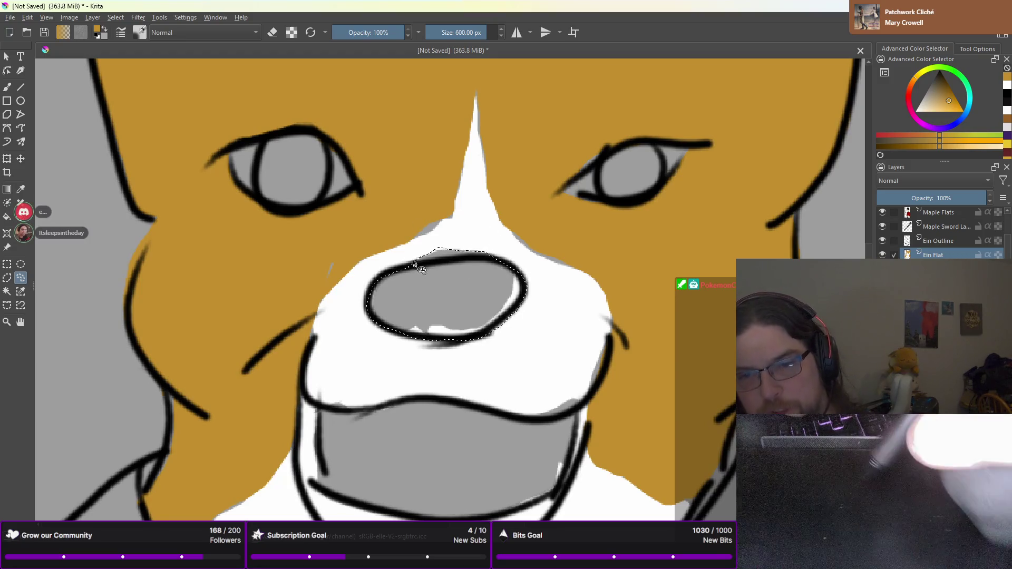
{"action": "mouse_move", "coordinate": [409, 263]}
{"action": "left_mouse_down"}
{"action": "mouse_move", "coordinate": [437, 243]}
{"action": "mouse_move", "coordinate": [518, 268]}
{"action": "left_mouse_up"}
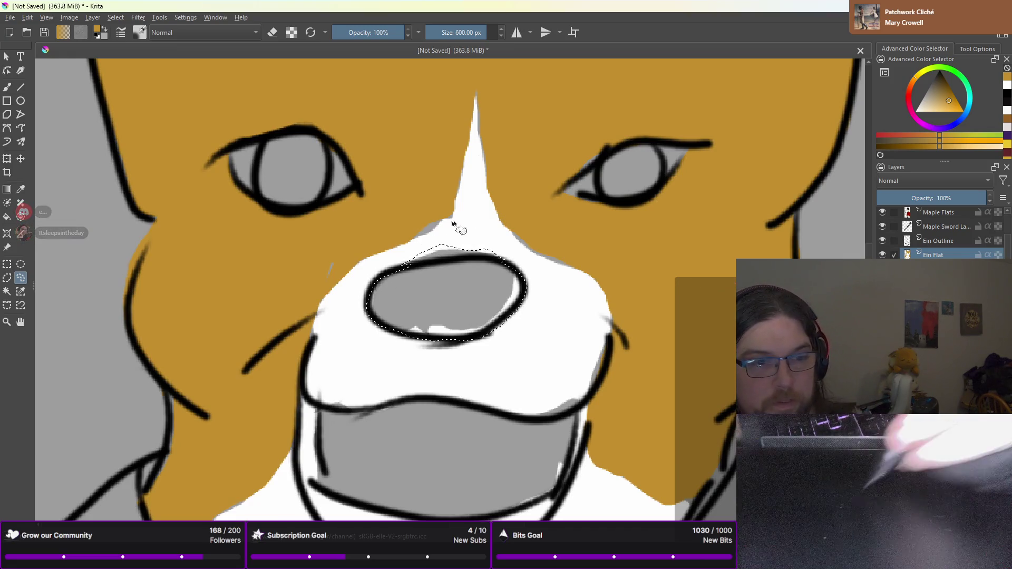
{"action": "key", "text": "minus"}
{"action": "key", "text": "minus"}
{"action": "key", "text": "b"}
{"action": "left_click_drag", "start_coordinate": [487, 158], "coordinate": [360, 304]}
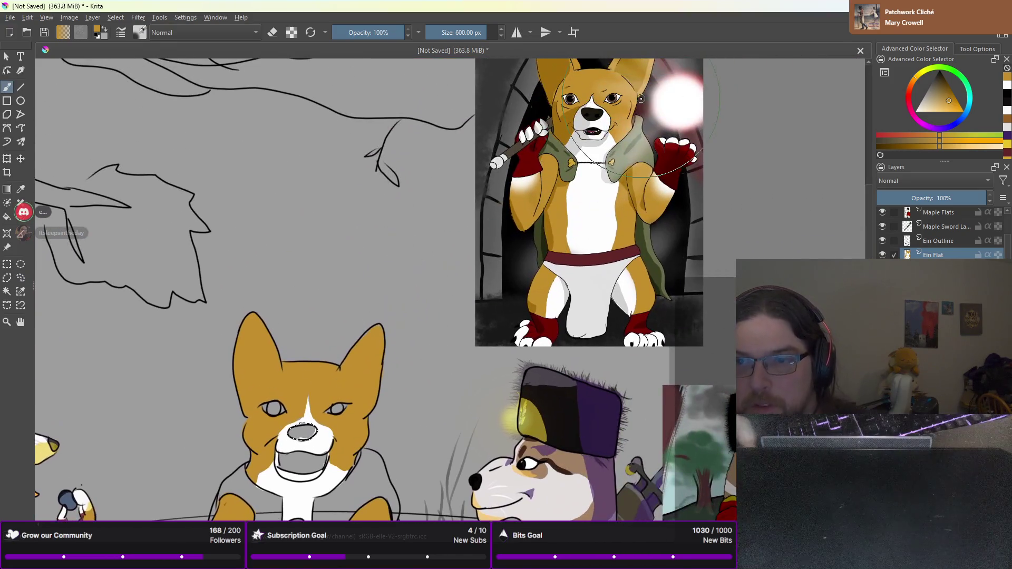
Pick black from the reference corgi's nose and fill the selected nose with it
{"action": "left_click", "coordinate": [594, 114], "text": "ctrl"}
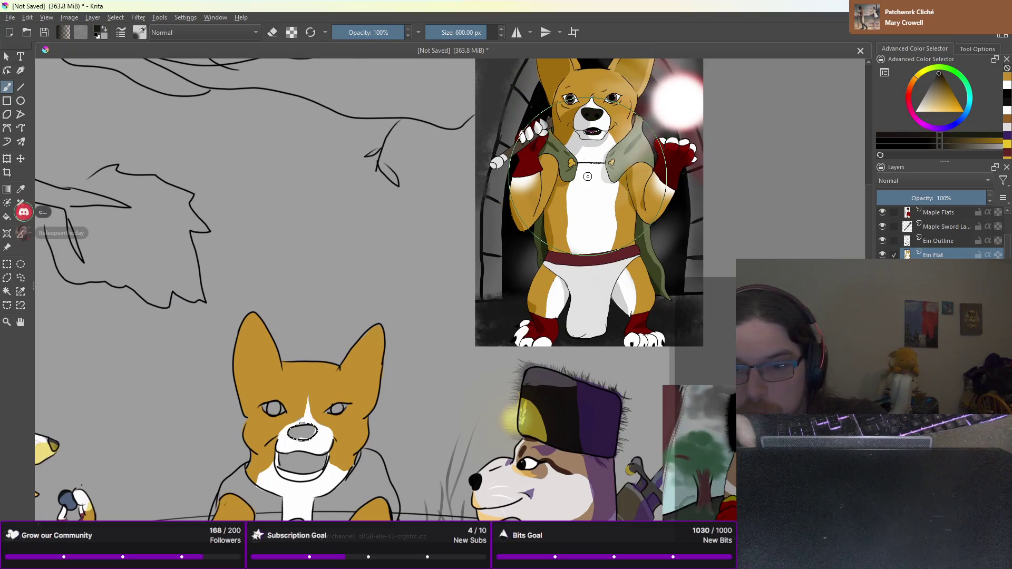
{"action": "left_click_drag", "start_coordinate": [296, 369], "coordinate": [274, 401]}
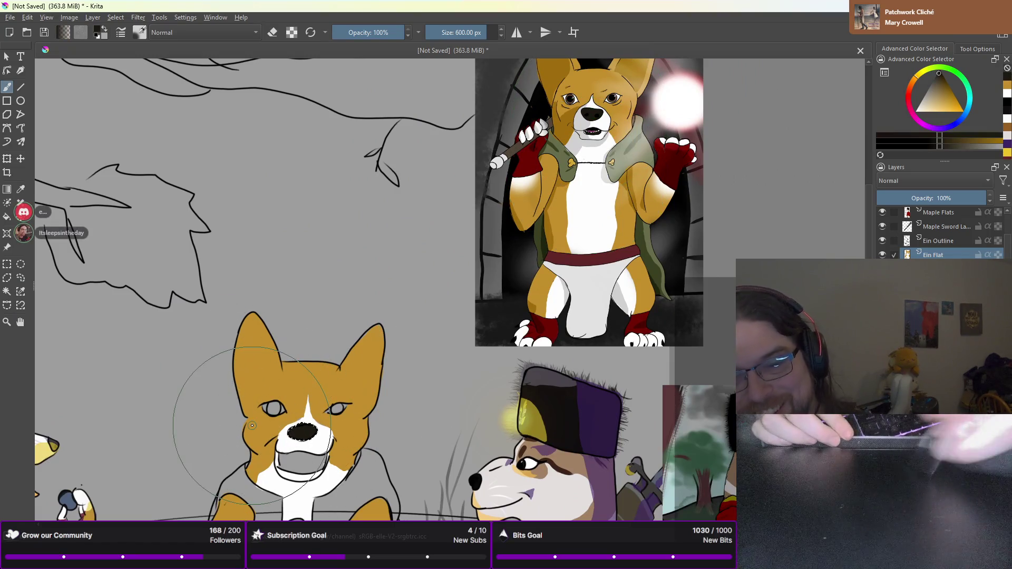
{"action": "scroll", "coordinate": [252, 425], "scroll_direction": "up", "scroll_amount": 2}
{"action": "left_click_drag", "start_coordinate": [303, 361], "coordinate": [448, 315]}
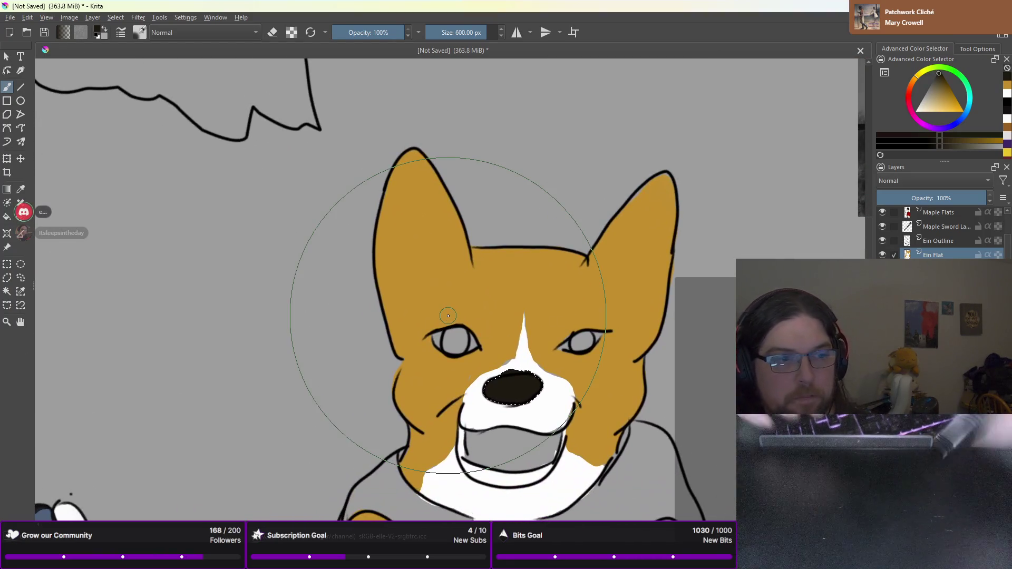
Choose the smaller 20 px brush preset from the pop-up palette
{"action": "right_click", "coordinate": [515, 248]}
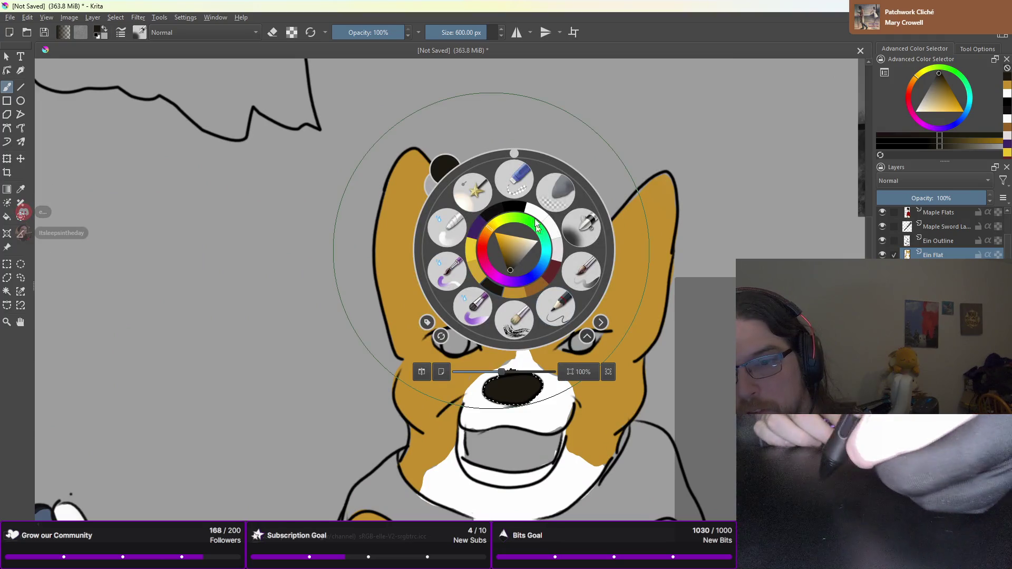
{"action": "left_click", "coordinate": [583, 264]}
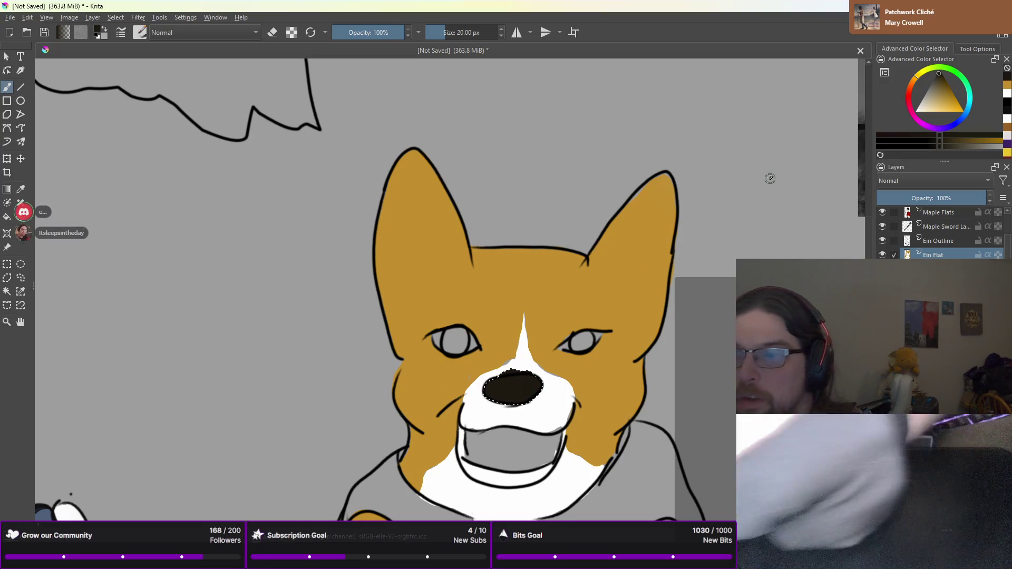
{"action": "mouse_move", "coordinate": [751, 152]}
{"action": "left_mouse_down"}
{"action": "mouse_move", "coordinate": [426, 311]}
{"action": "mouse_move", "coordinate": [353, 495]}
{"action": "left_mouse_up"}
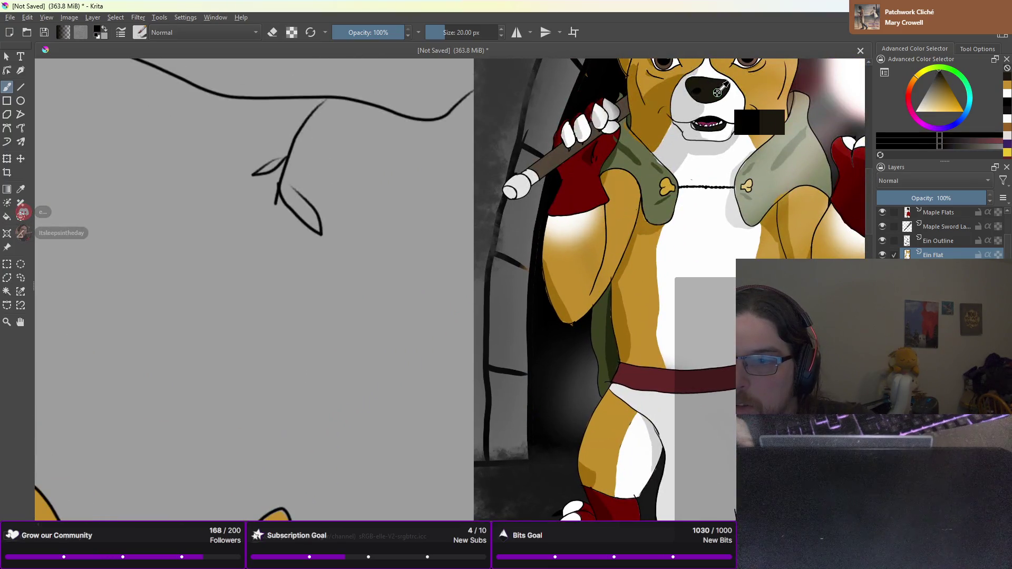
Touch up the black nose with a dab, then a 10 px stroke down its middle
{"action": "scroll", "coordinate": [490, 266], "scroll_direction": "up", "scroll_amount": 3}
{"action": "left_click_drag", "start_coordinate": [644, 458], "coordinate": [551, 325]}
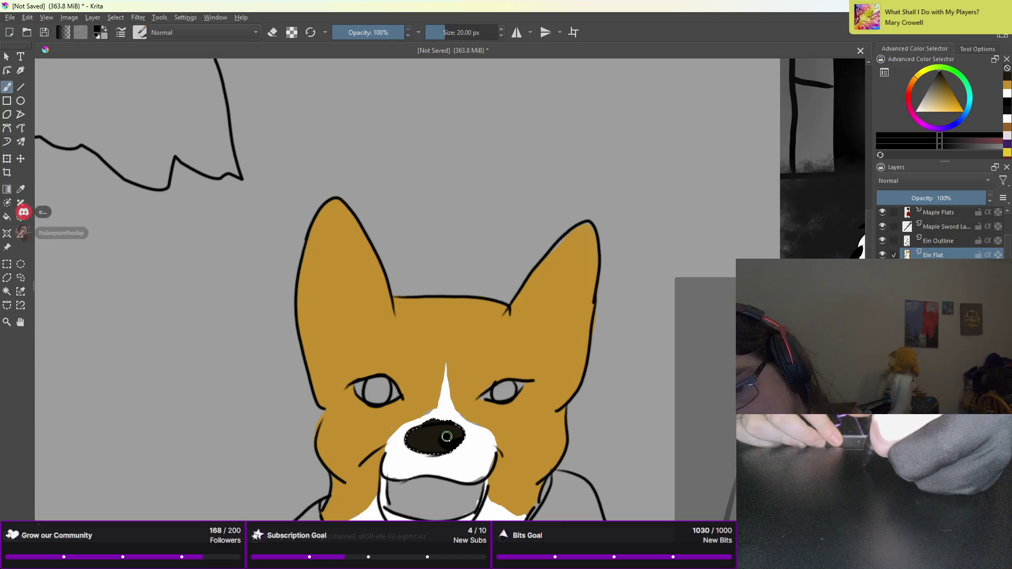
{"action": "left_click", "coordinate": [445, 438]}
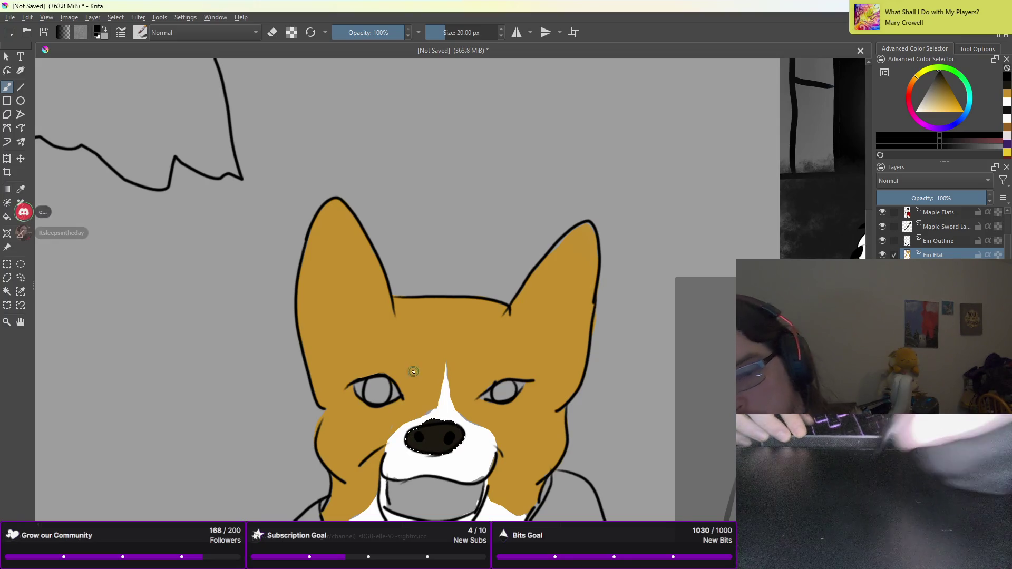
{"action": "right_click", "coordinate": [455, 368]}
{"action": "left_click", "coordinate": [501, 434]}
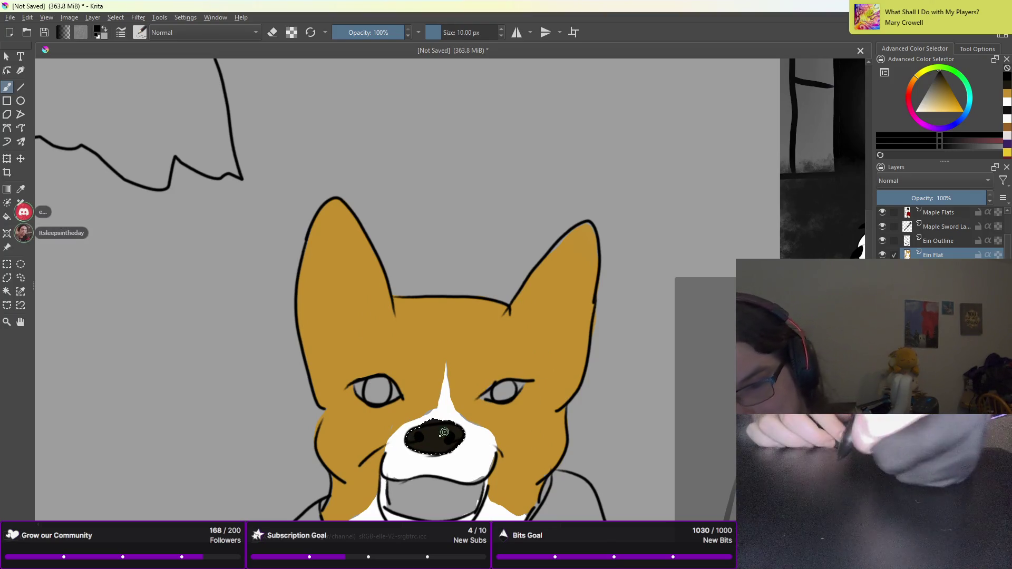
{"action": "left_click_drag", "start_coordinate": [435, 425], "coordinate": [435, 451]}
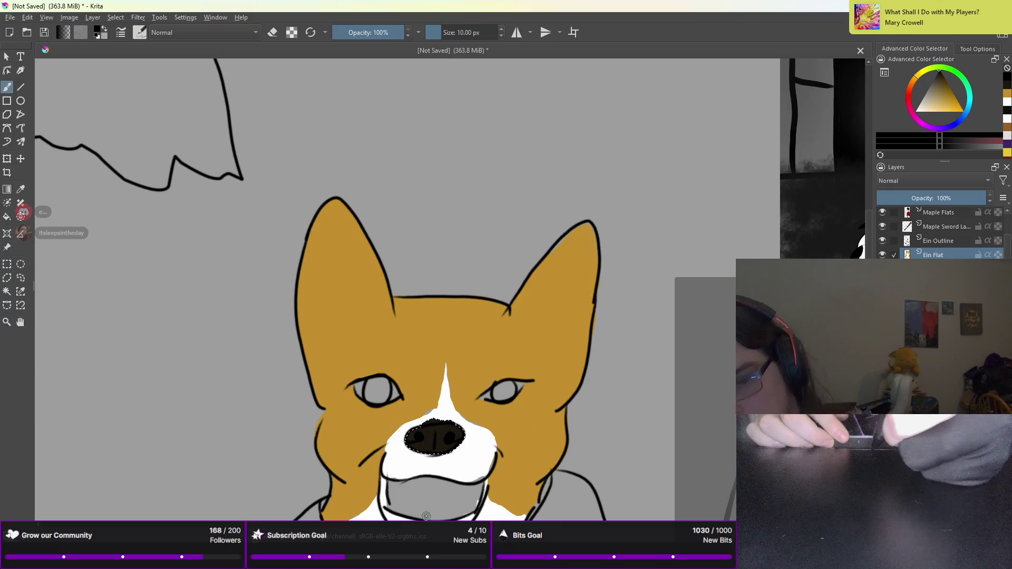
{"action": "scroll", "coordinate": [426, 517], "scroll_direction": "down", "scroll_amount": 1}
{"action": "left_click_drag", "start_coordinate": [410, 361], "coordinate": [440, 248]}
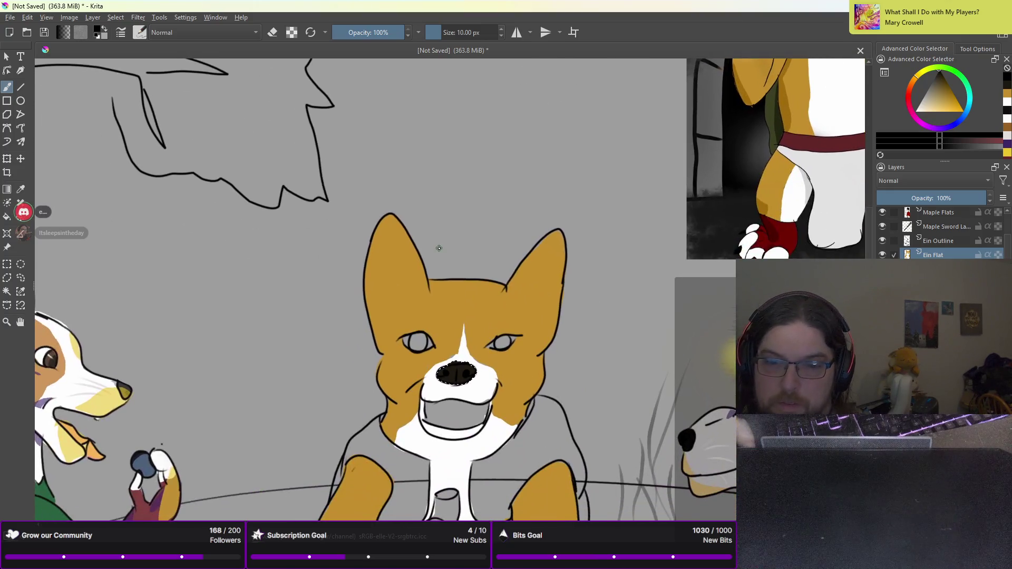
{"action": "scroll", "coordinate": [439, 248], "scroll_direction": "down", "scroll_amount": 2}
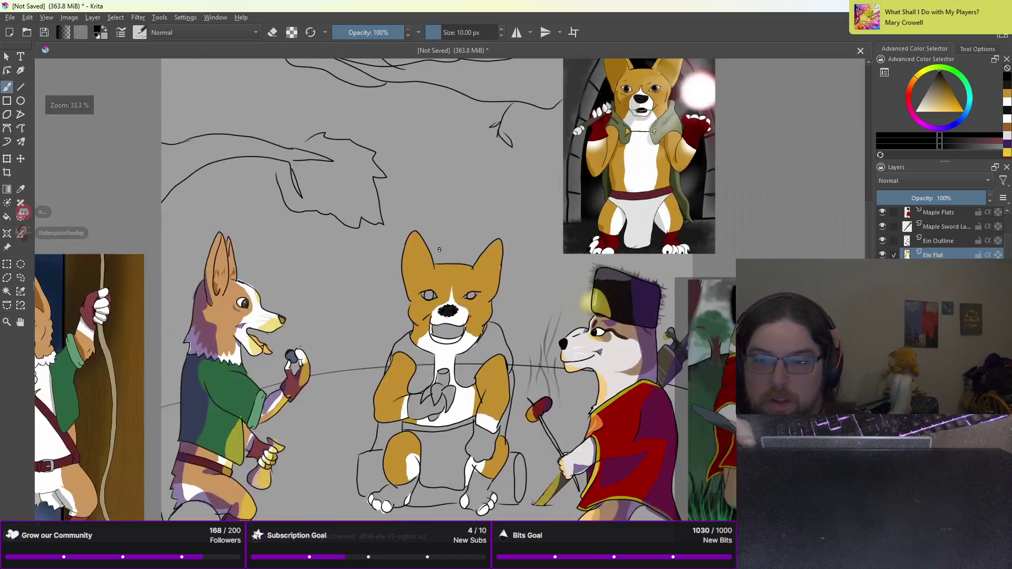
{"action": "left_click_drag", "start_coordinate": [456, 252], "coordinate": [456, 361]}
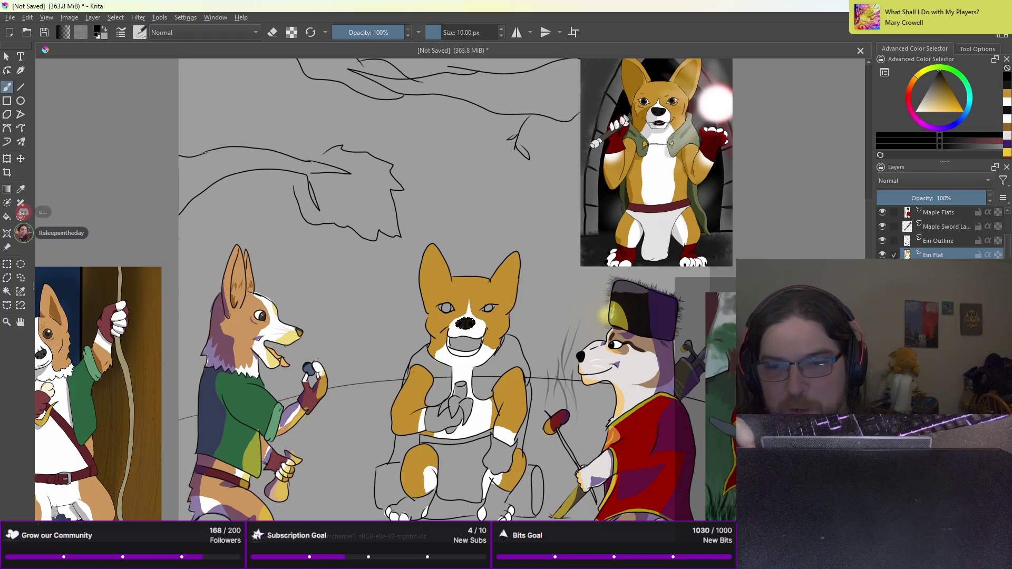
{"action": "scroll", "coordinate": [281, 204], "scroll_direction": "down", "scroll_amount": 5}
{"action": "scroll", "coordinate": [552, 256], "scroll_direction": "up", "scroll_amount": 4}
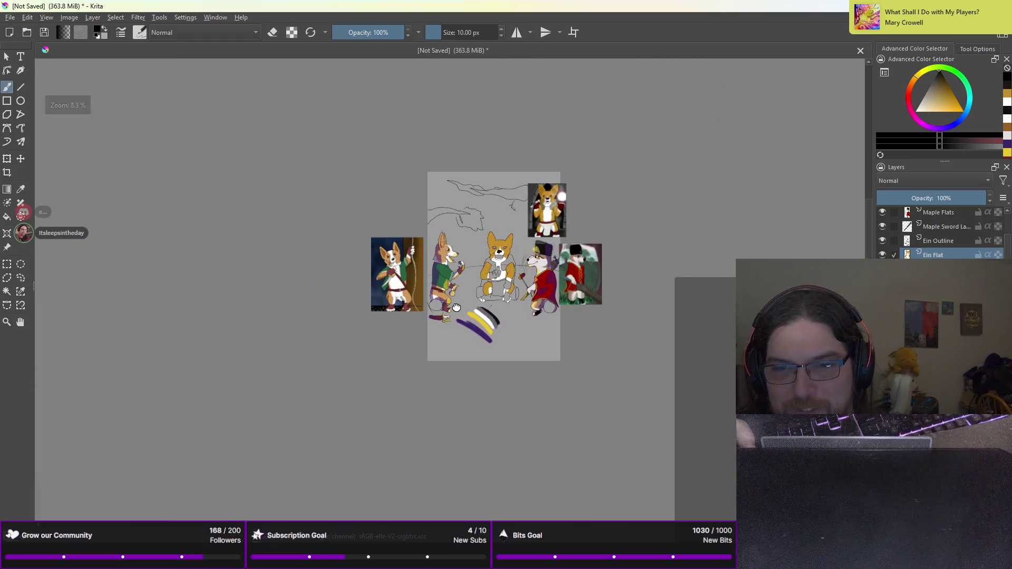
{"action": "left_click_drag", "start_coordinate": [552, 257], "coordinate": [480, 312]}
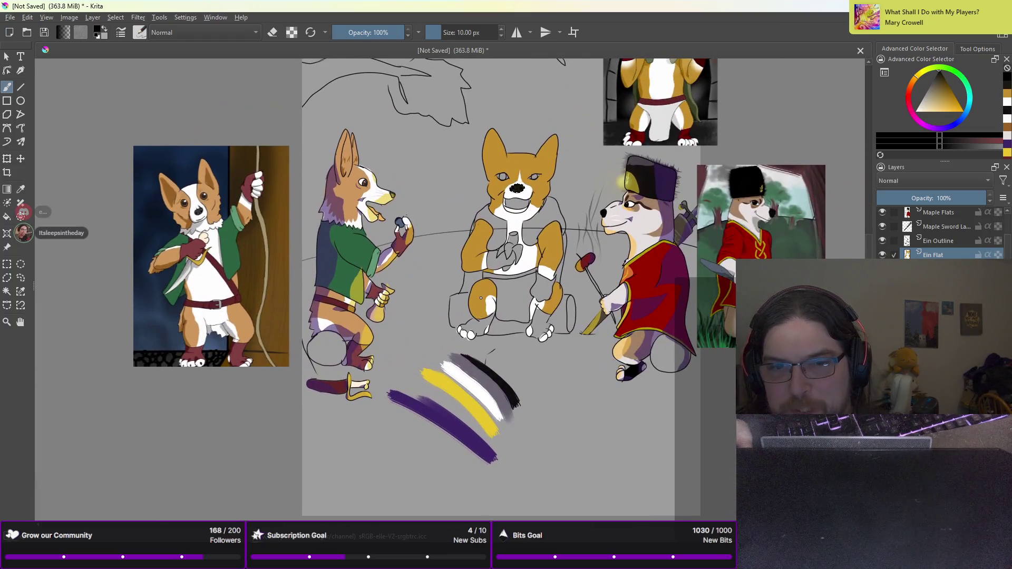
{"action": "scroll", "coordinate": [481, 299], "scroll_direction": "down", "scroll_amount": 3}
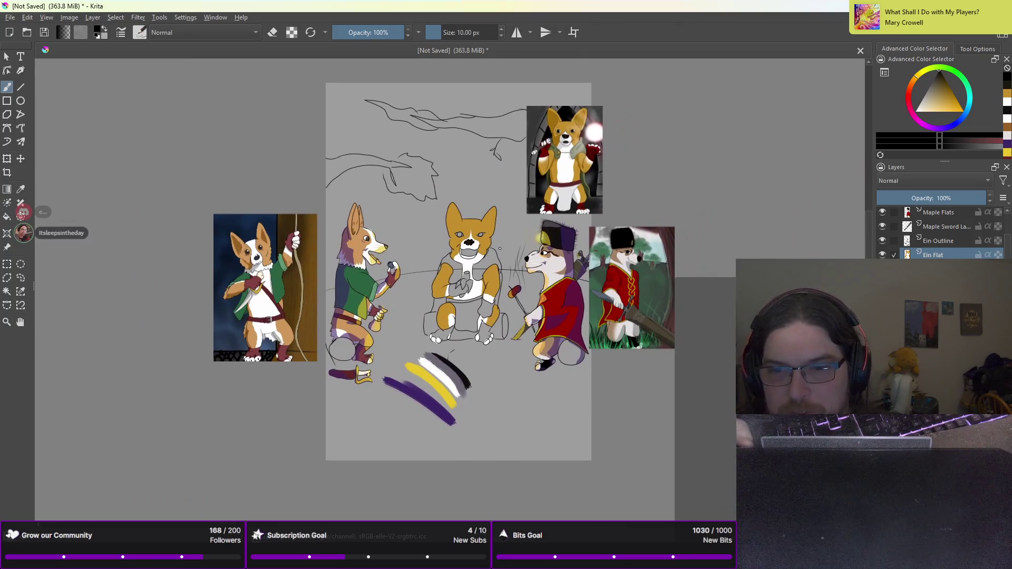